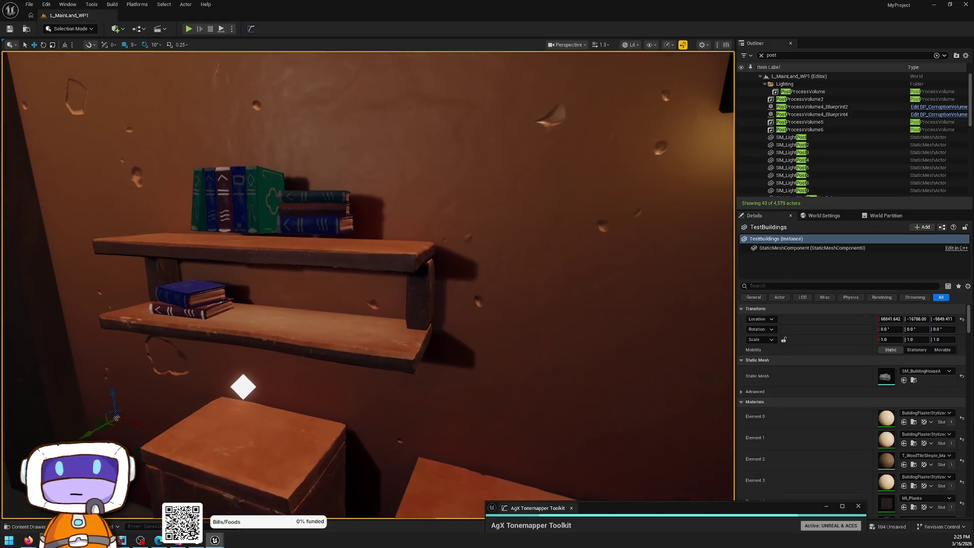
Undo the stray selection, then select Book16 and drop it onto the tabletop with End
key("ctrl+z")
scroll(368, 284, "down", 3)
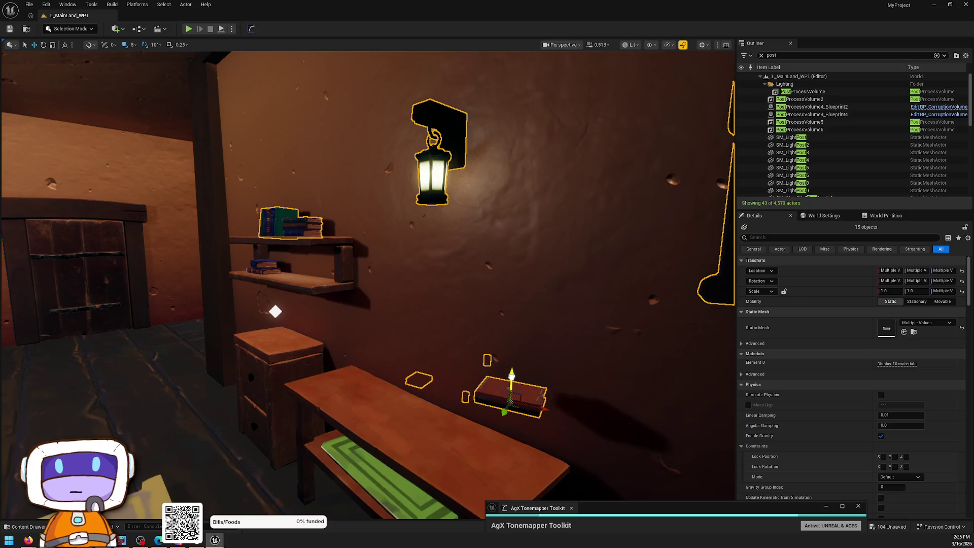
key("Escape")
key("w")
left_click(524, 351)
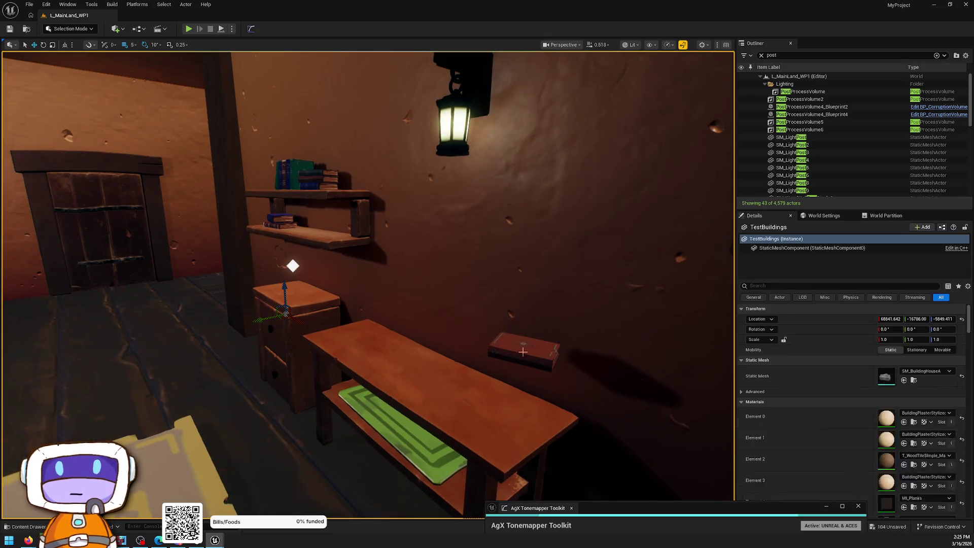
key("End")
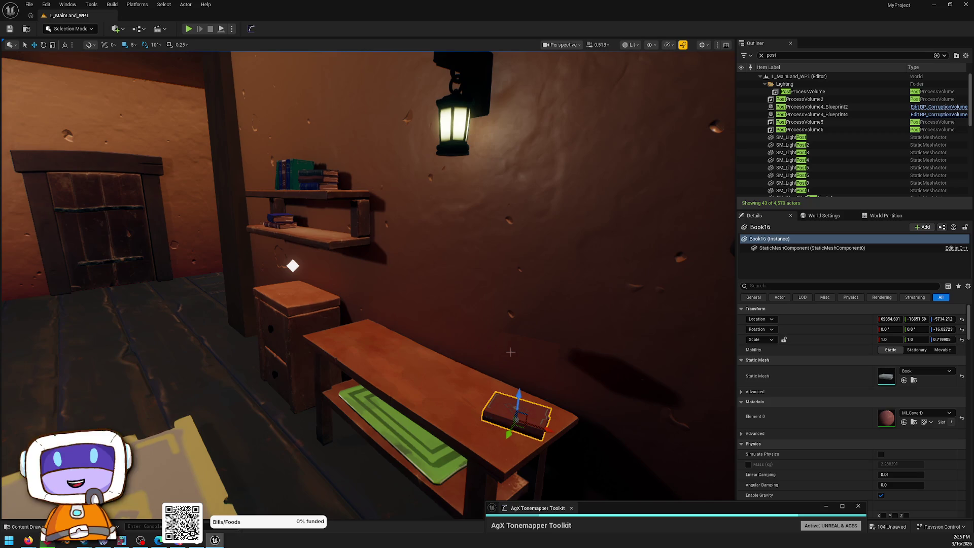
Pull the view back, select the wall lantern and bring up the viewport shading modes
mouse_move(355, 253)
left_mouse_down()
mouse_move(193, 254)
mouse_move(243, 274)
left_mouse_up()
left_click(469, 259)
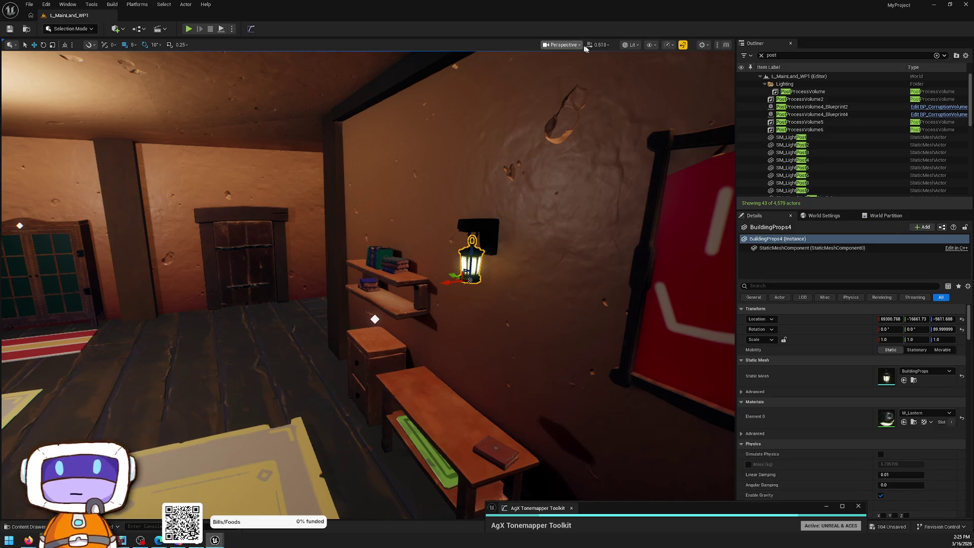
left_click(631, 45)
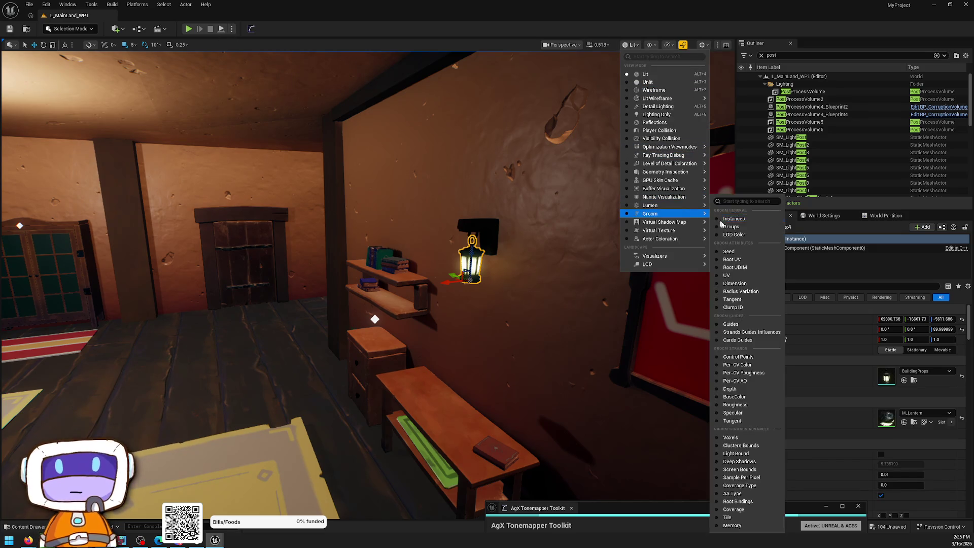
Set the viewport view mode to Lumen > Overview visualization
mouse_move(655, 213)
mouse_move(696, 209)
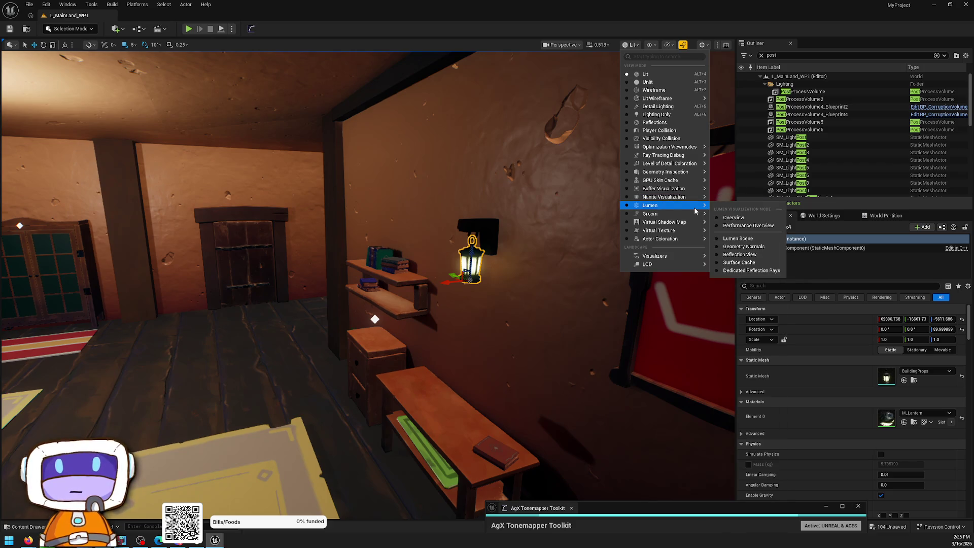
left_click(735, 220)
scroll(568, 232, "up", 3)
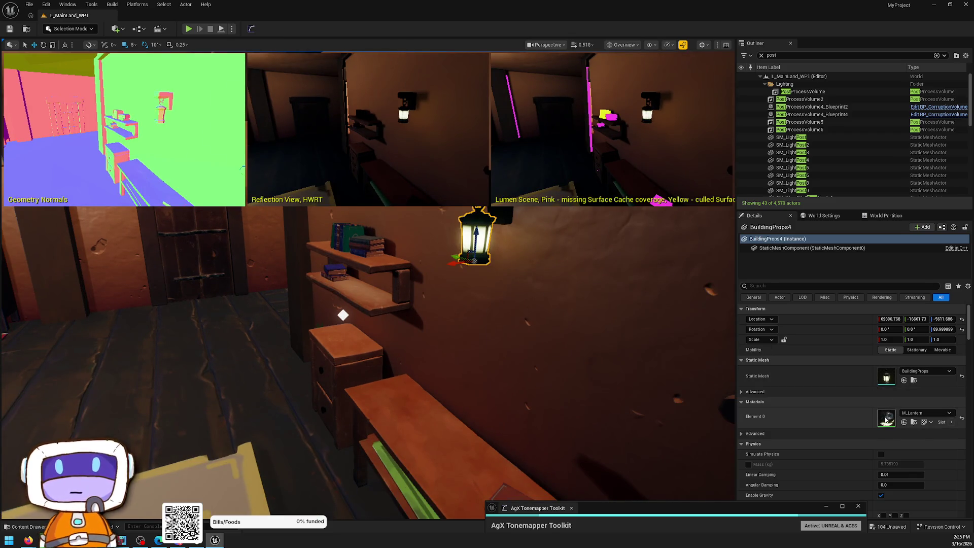
Open M_Lantern in the Material Editor, tidy the graph and select the Glow parameter node
double_click(882, 420)
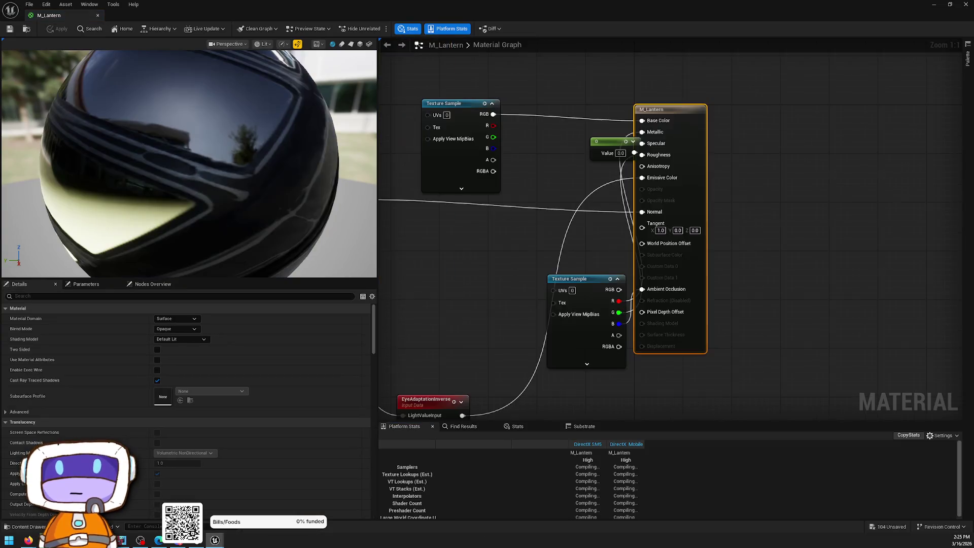
left_click_drag(885, 252, 744, 198)
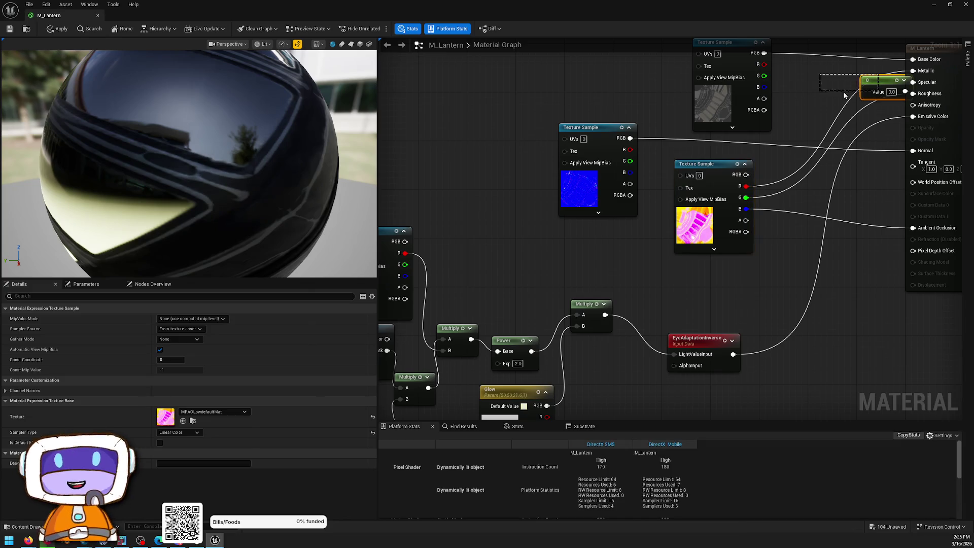
left_click_drag(874, 78, 809, 65)
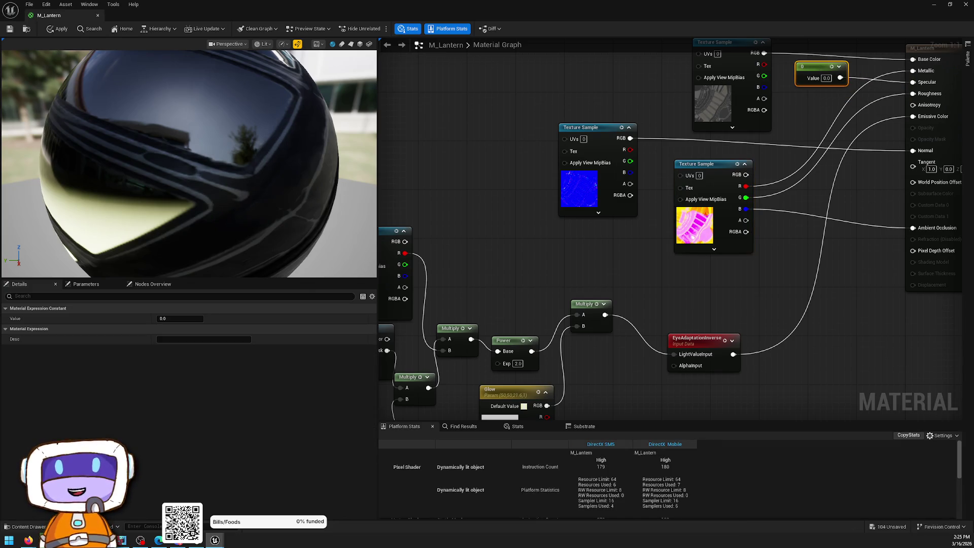
left_click_drag(529, 381, 663, 276)
mouse_move(736, 272)
left_mouse_down()
mouse_move(839, 261)
mouse_move(747, 264)
left_mouse_up()
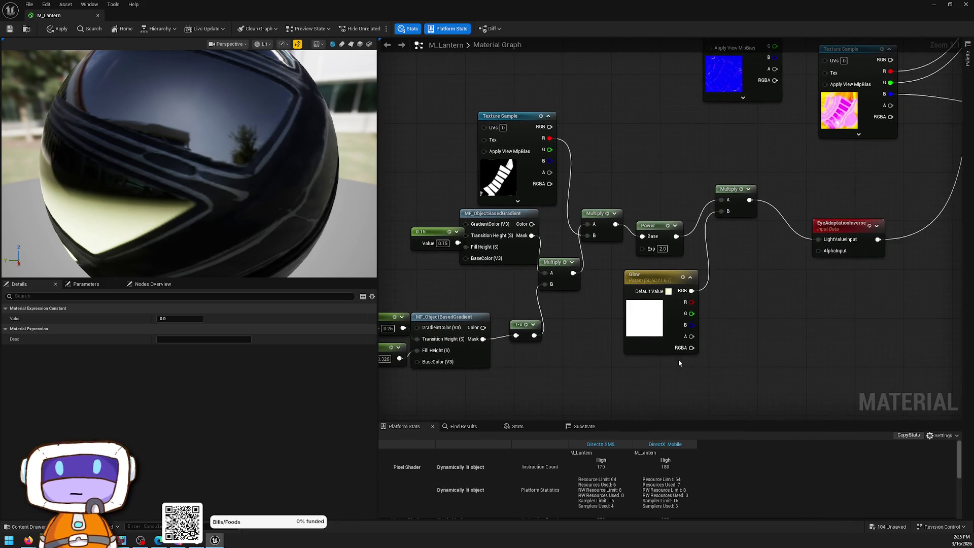
left_click(648, 335)
mouse_move(531, 4)
left_mouse_down()
mouse_move(563, 221)
mouse_move(522, 163)
mouse_move(522, 4)
left_mouse_up()
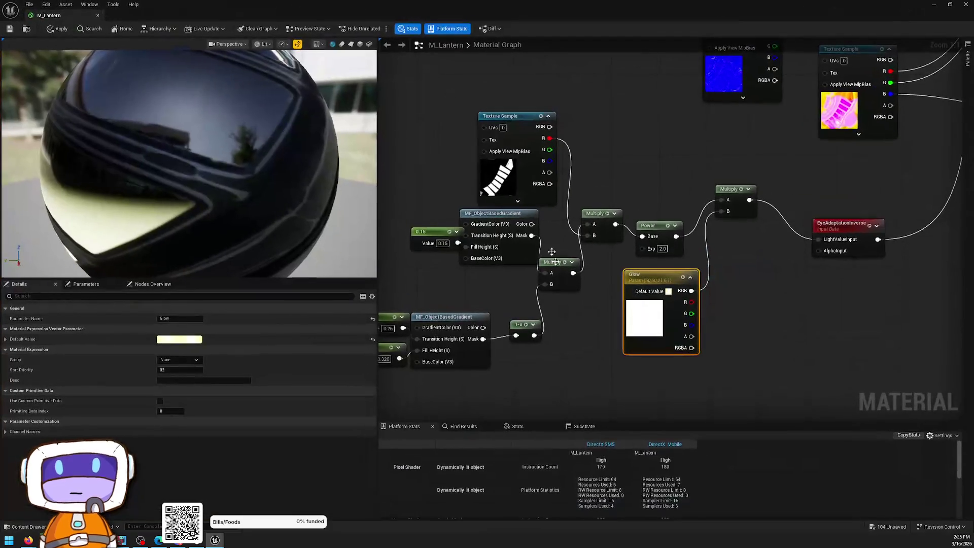
Raise the Glow colour to a warm yellow of 77, apply the material and close the editor
double_click(639, 316)
type("77")
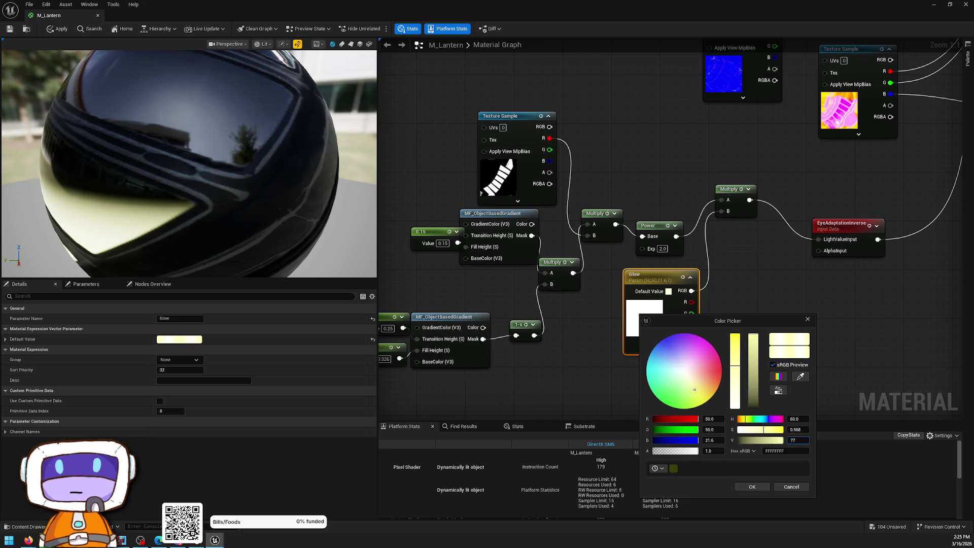
left_click(751, 487)
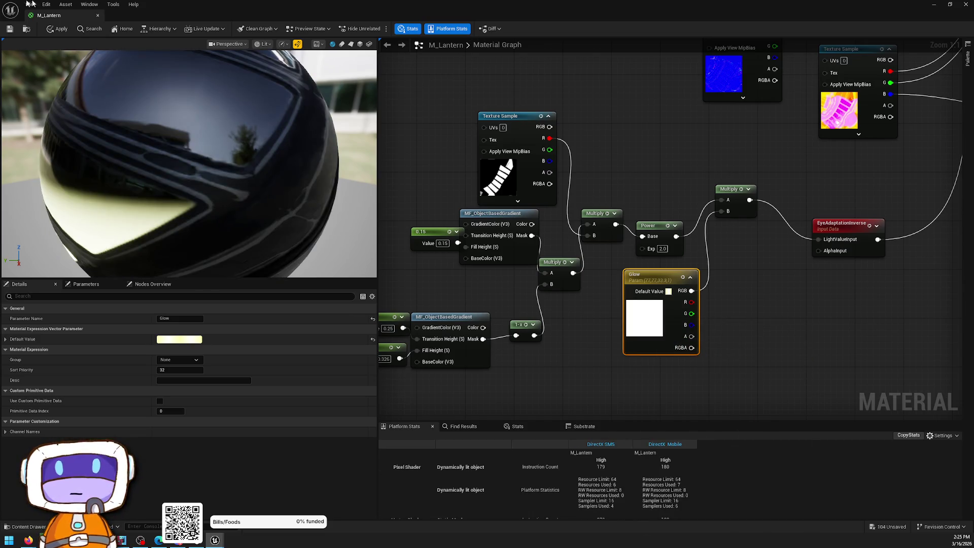
left_click(60, 30)
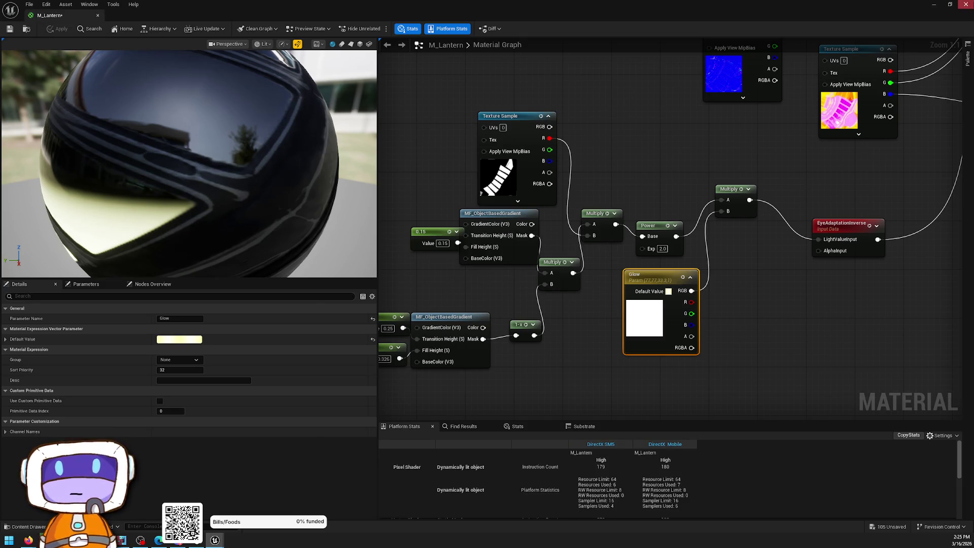
left_click(965, 4)
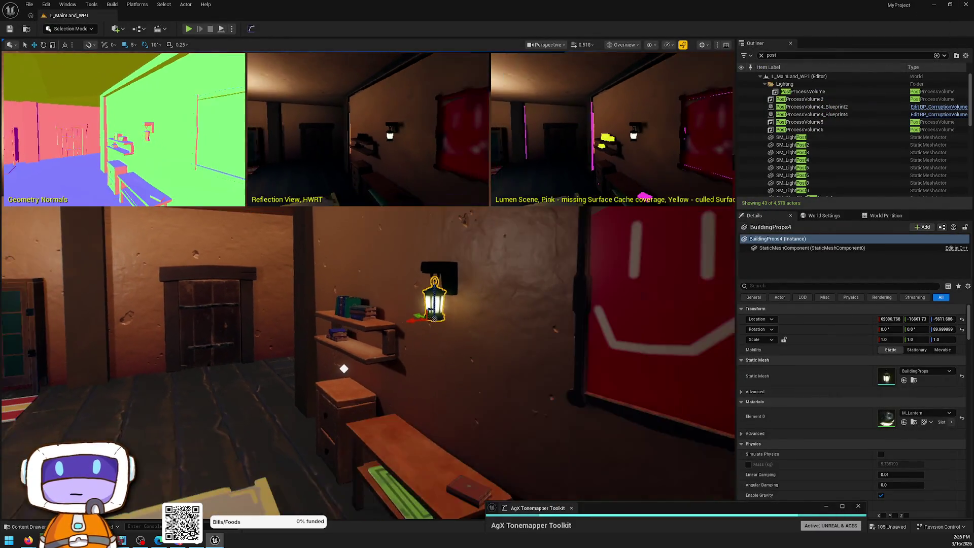
Switch the viewport to Unlit shading, then back to Lit shading
left_click_drag(490, 228, 490, 228)
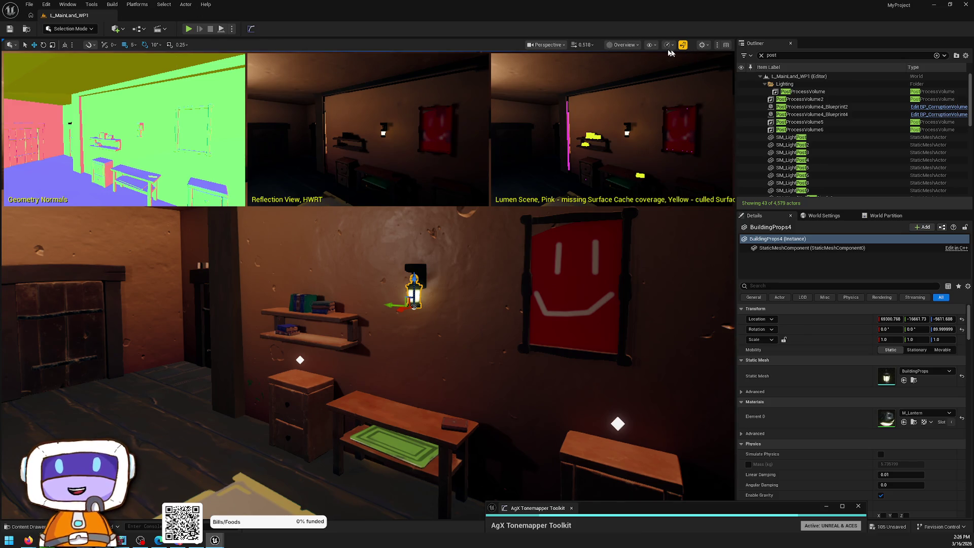
left_click(623, 46)
left_click(620, 87)
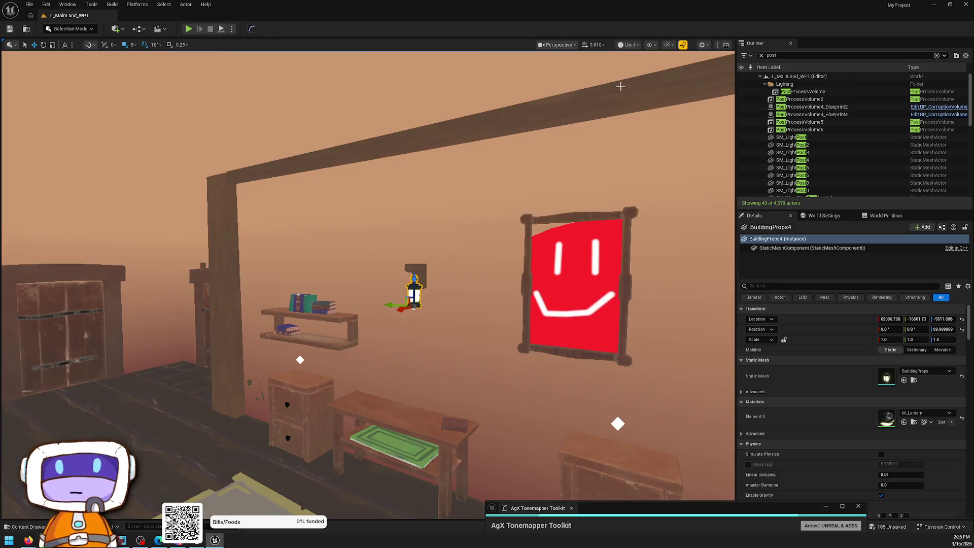
left_click(628, 47)
left_click(639, 74)
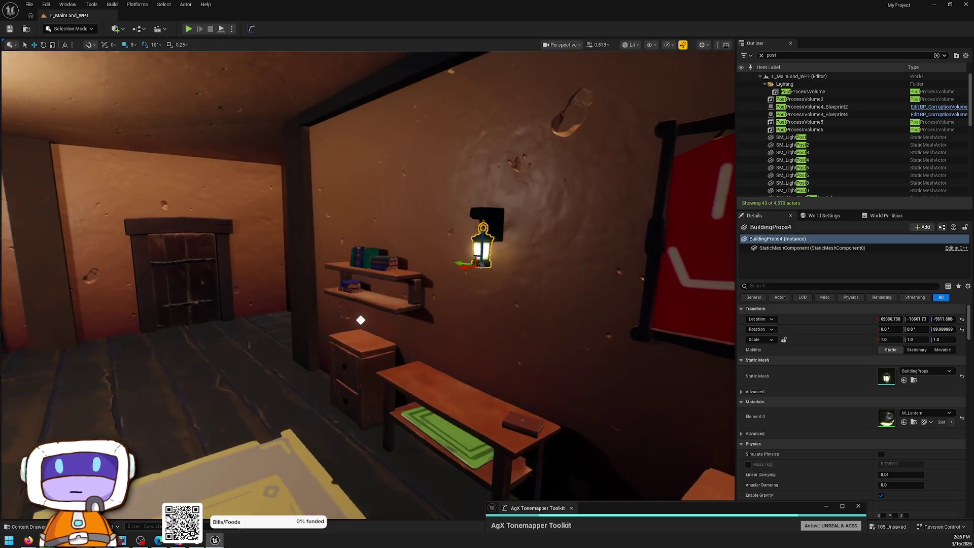
On PostProcessVolume, try Reflections as None and Screen Space, then restore Lumen
left_click(863, 91)
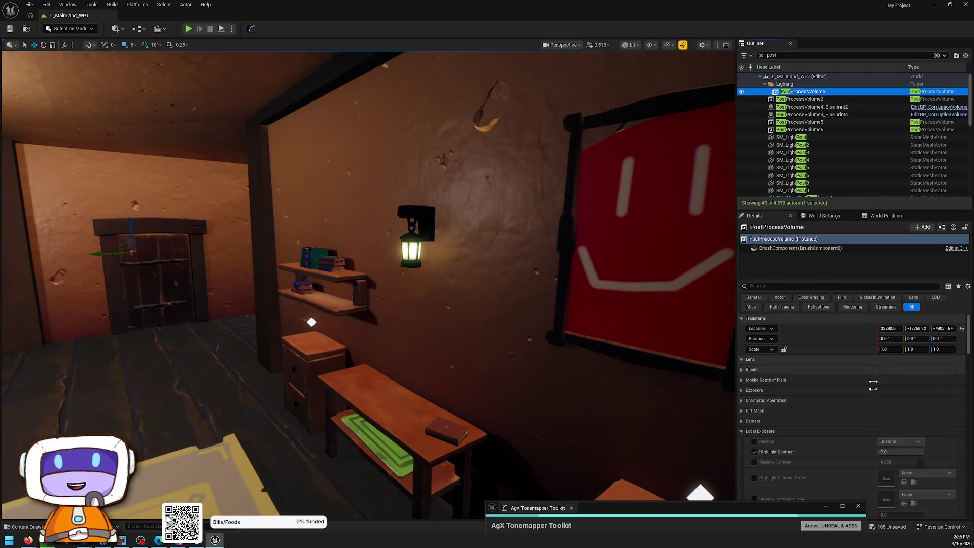
scroll(853, 383, "down", 5)
scroll(854, 384, "down", 10)
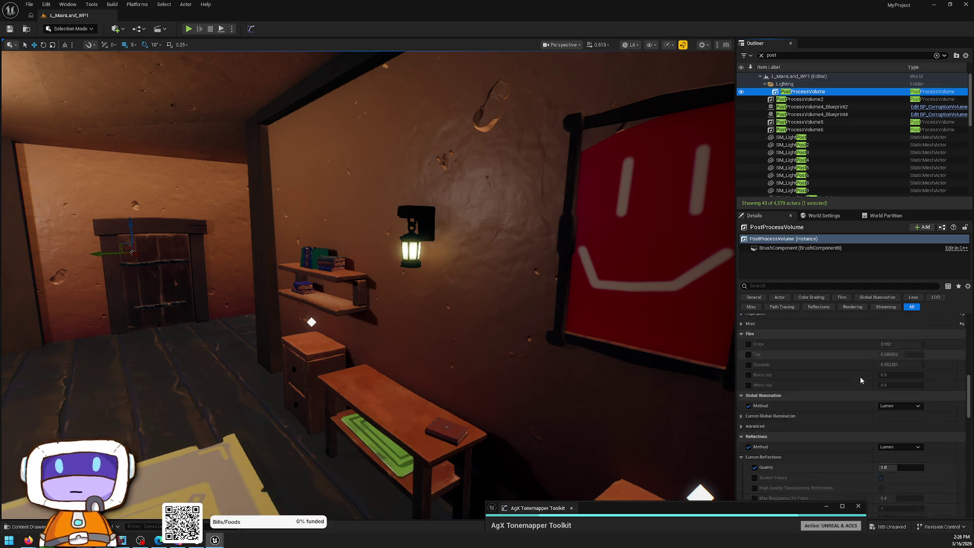
scroll(866, 366, "up", 3)
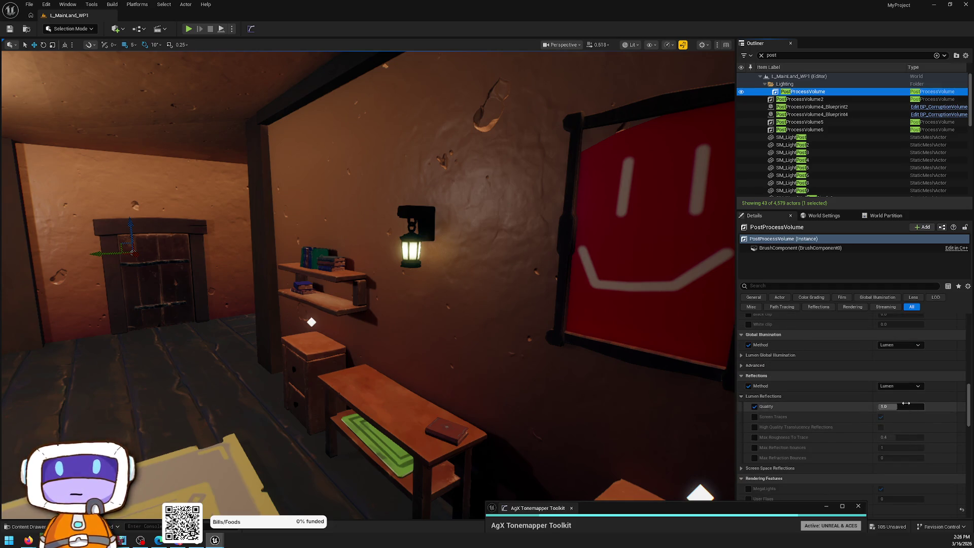
left_click(891, 387)
left_click(888, 394)
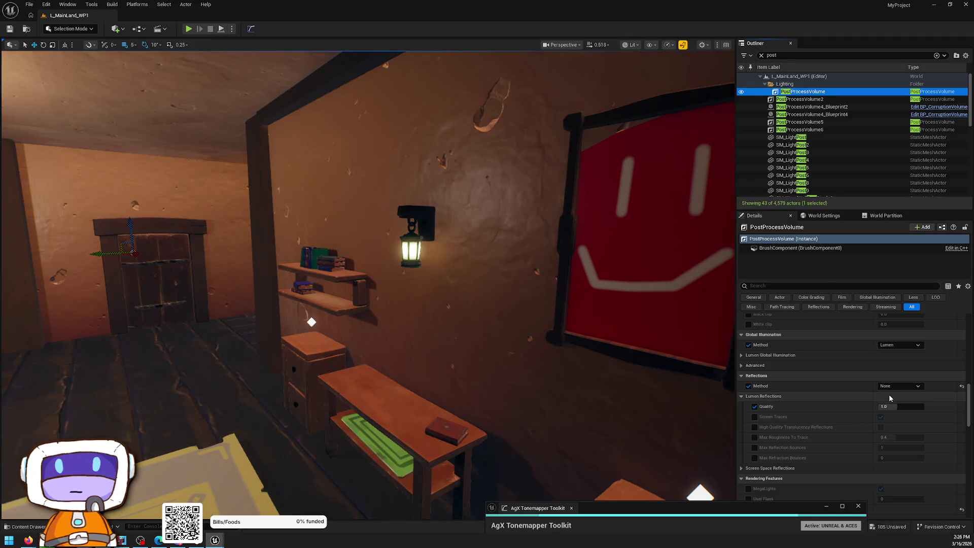
left_click(893, 386)
left_click(893, 409)
left_click(892, 387)
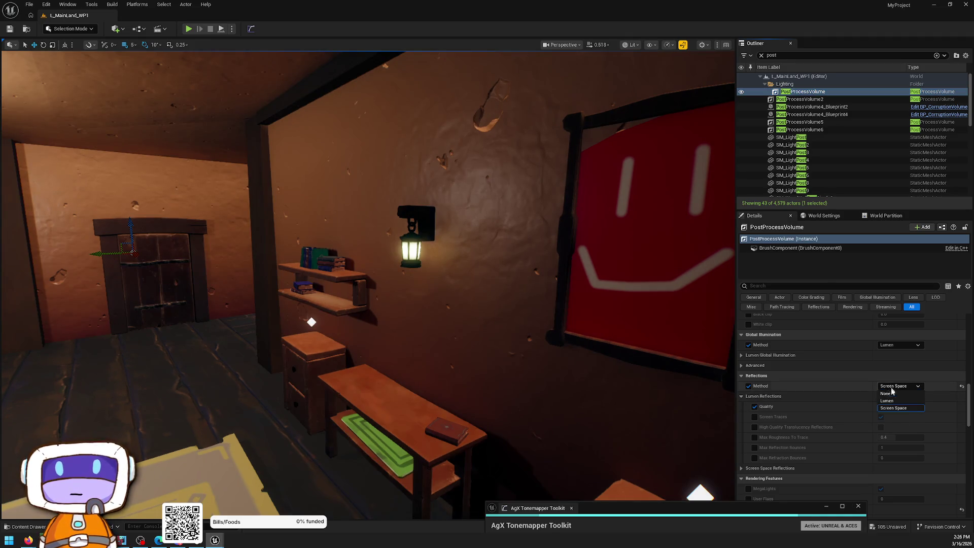
left_click(892, 394)
left_click(891, 387)
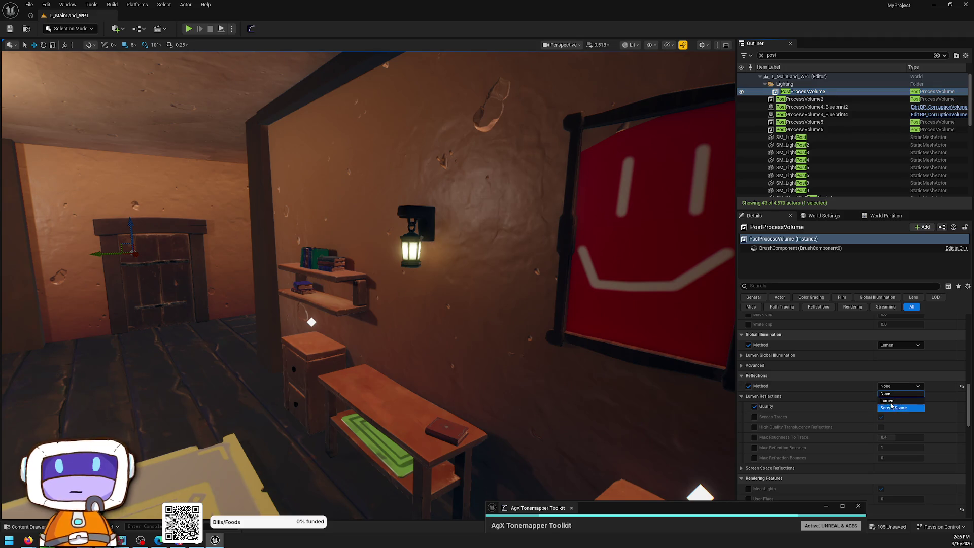
left_click(891, 401)
Try Global Illumination Method as Screen Space and None, then restore Lumen
left_click(894, 345)
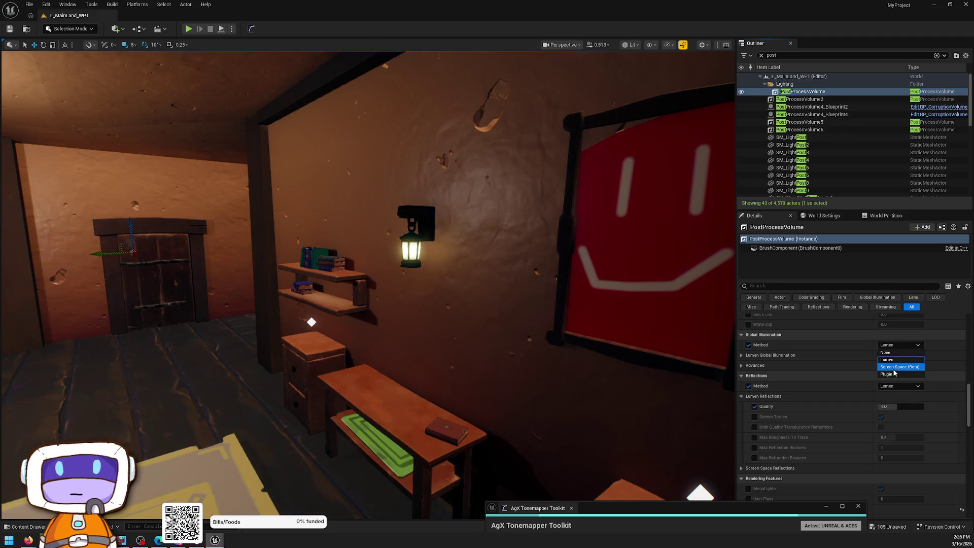
left_click(898, 345)
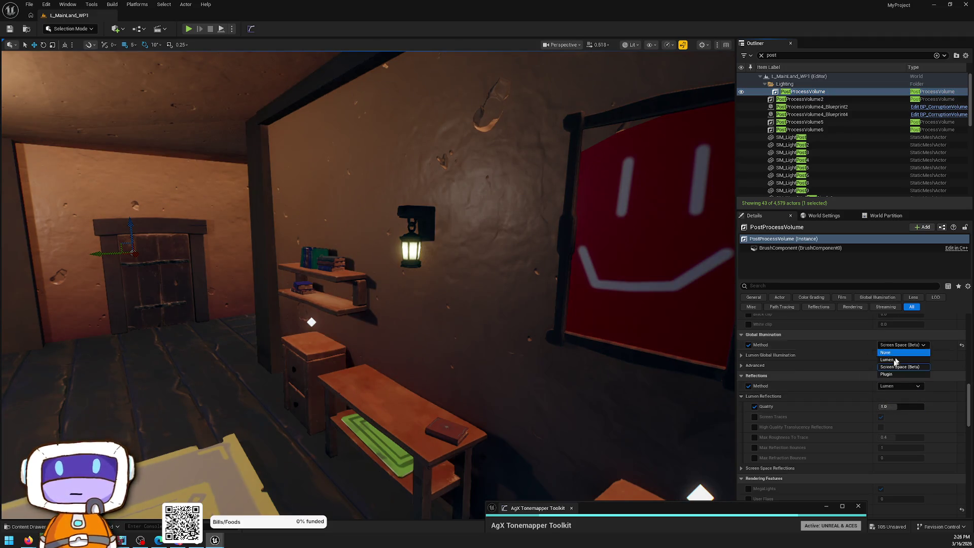
left_click(893, 354)
left_click(893, 347)
left_click(890, 359)
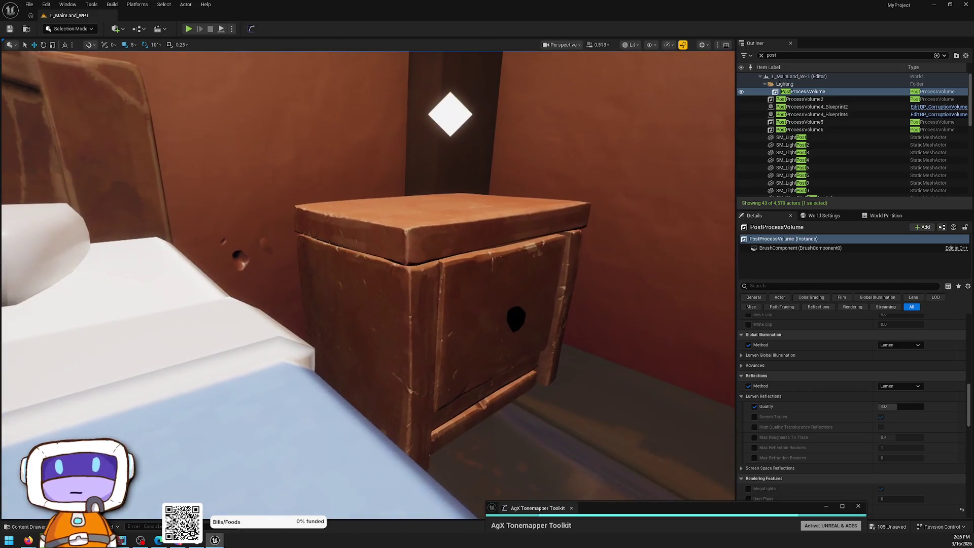
left_click(463, 279)
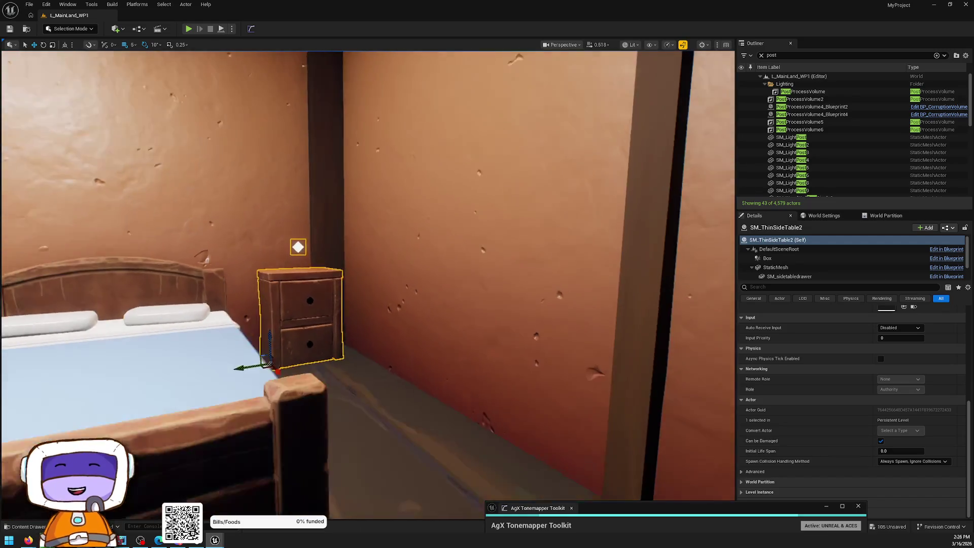
key("Escape")
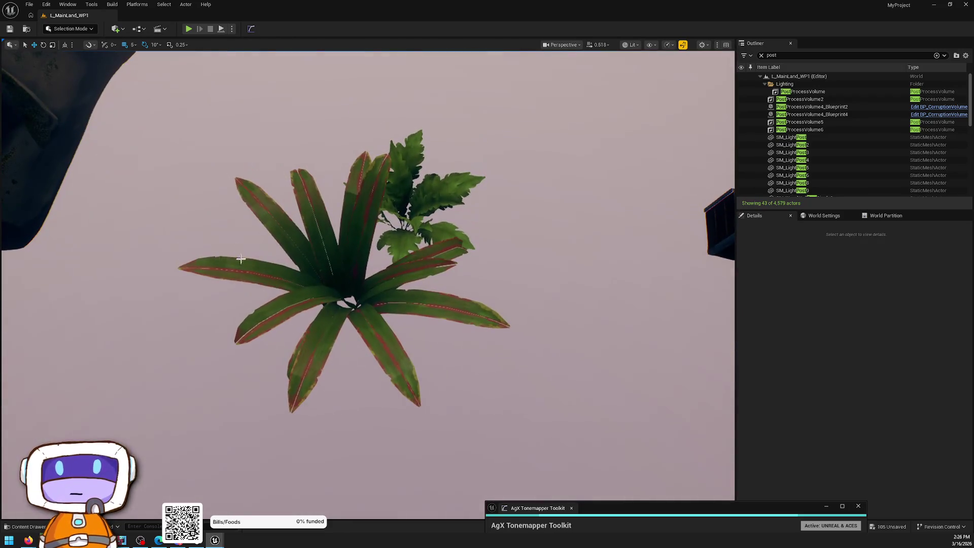
Select the books and undo their accidental move to keep them in place
left_click_drag(207, 159, 508, 409)
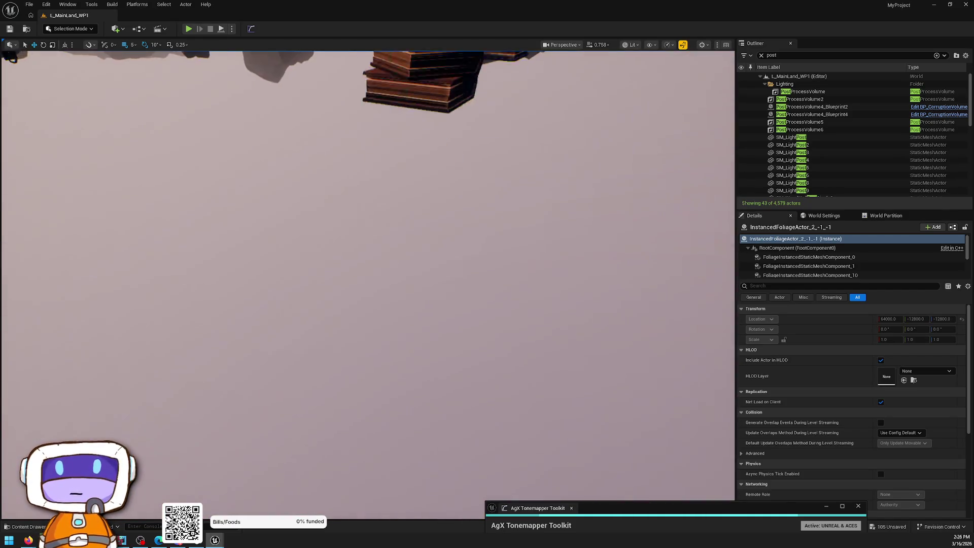
key("Escape")
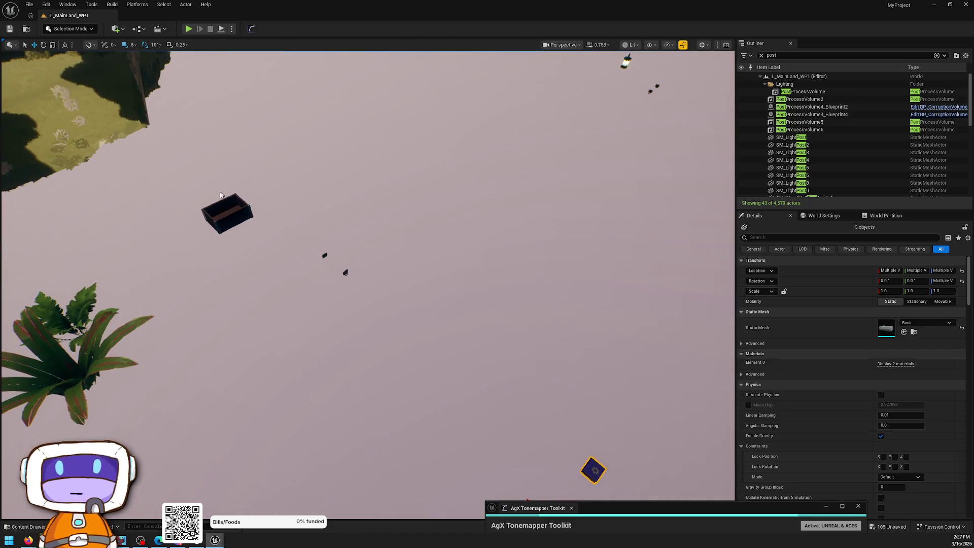
left_click_drag(496, 351, 497, 352)
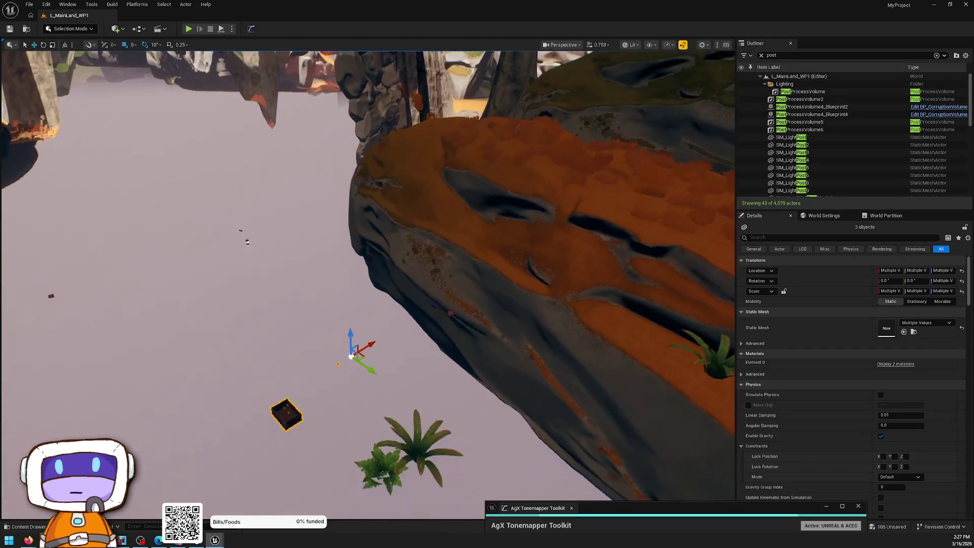
left_click_drag(380, 241, 522, 359)
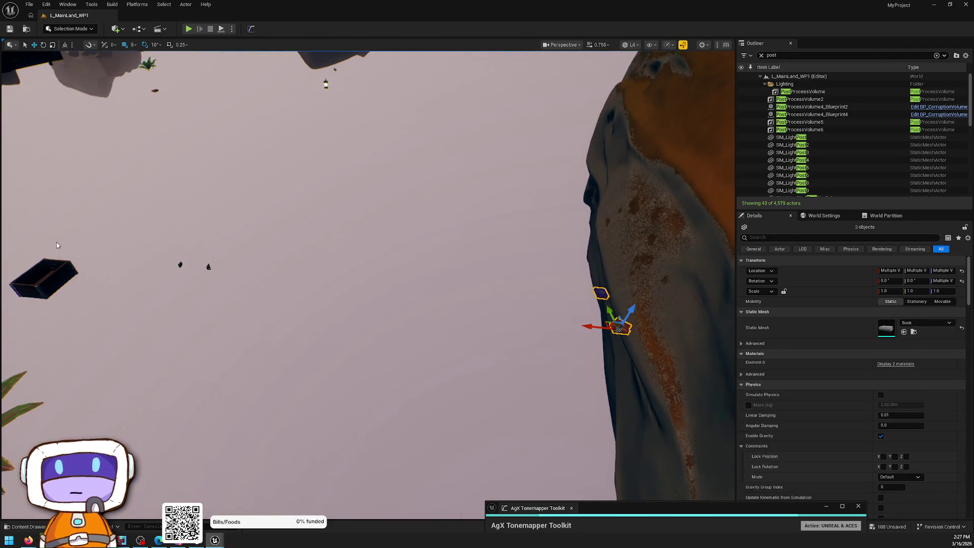
key("ctrl+z")
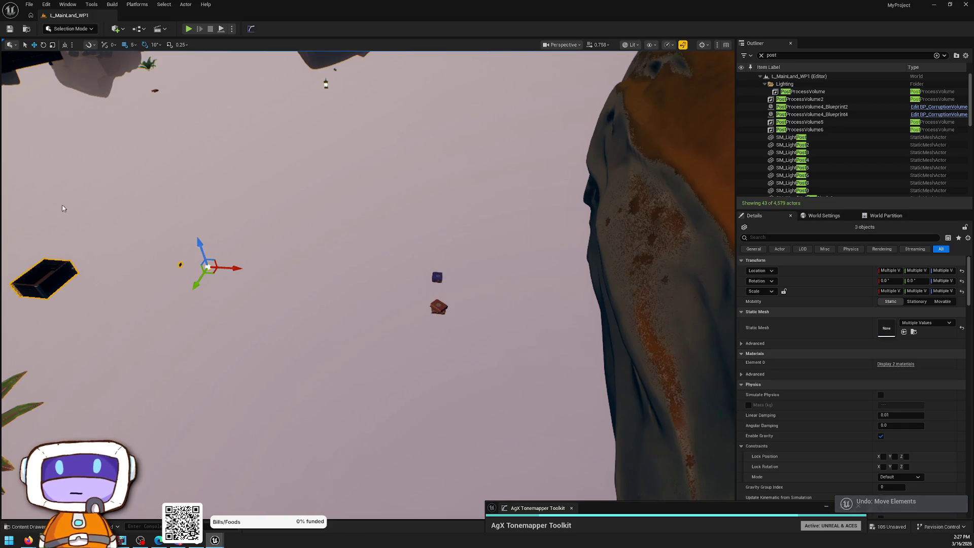
key("ctrl+z")
key("ctrl+z")
key("ctrl+y")
key("ctrl+y")
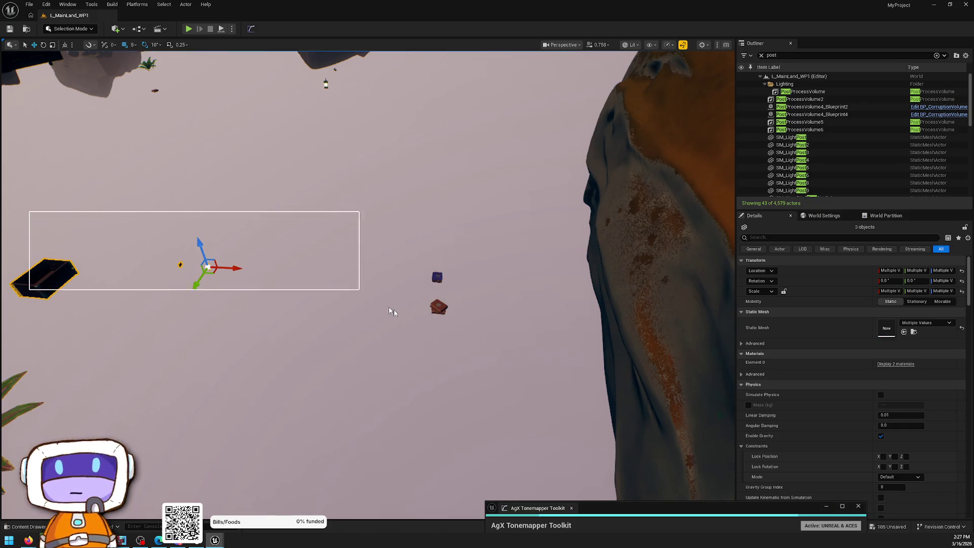
Move the lantern and its small props into the room beside the wardrobe
left_click_drag(393, 310, 394, 310)
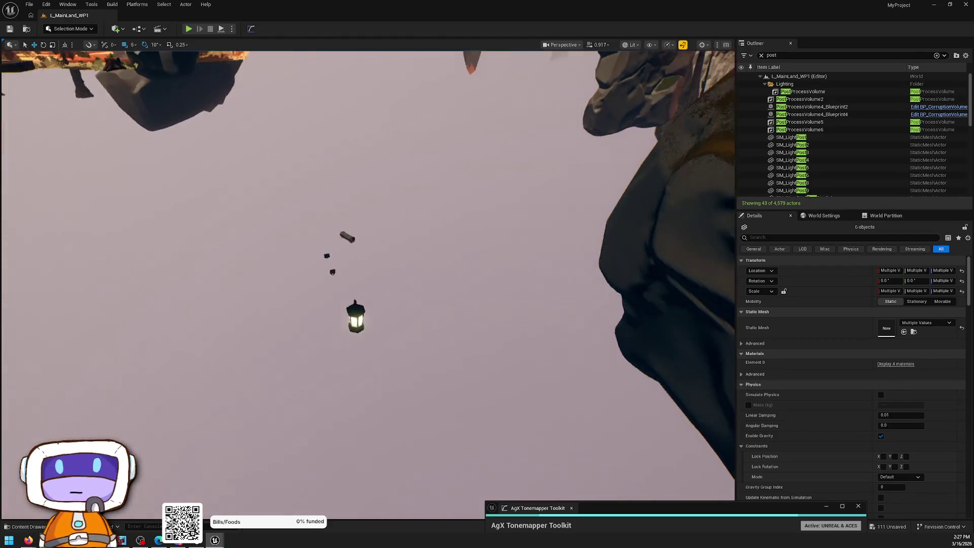
left_click(241, 220)
left_click_drag(572, 440, 571, 439)
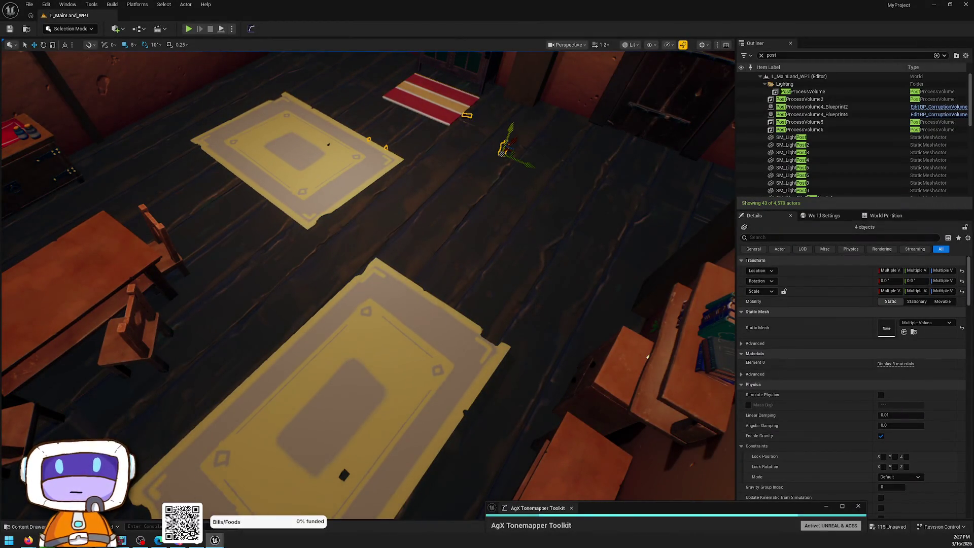
left_click_drag(442, 329, 442, 330)
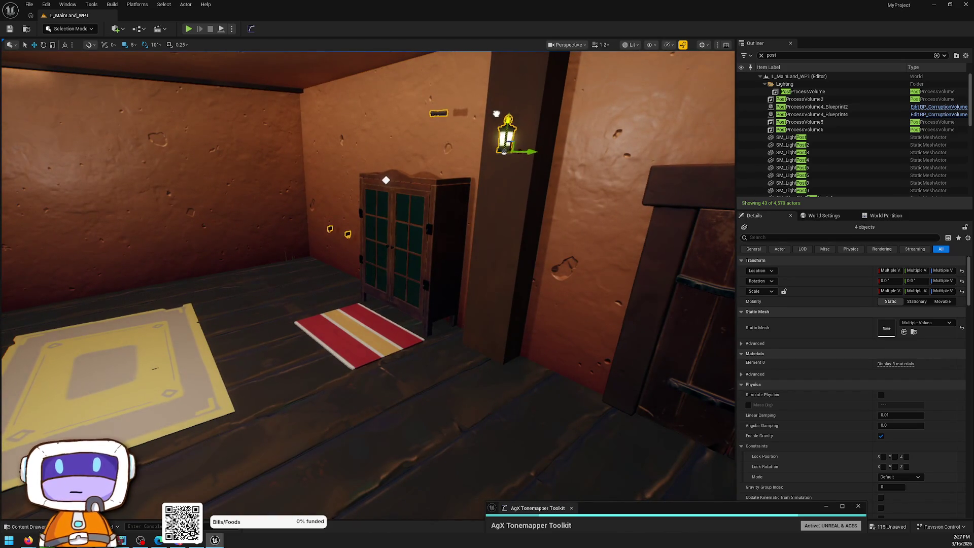
key("Escape")
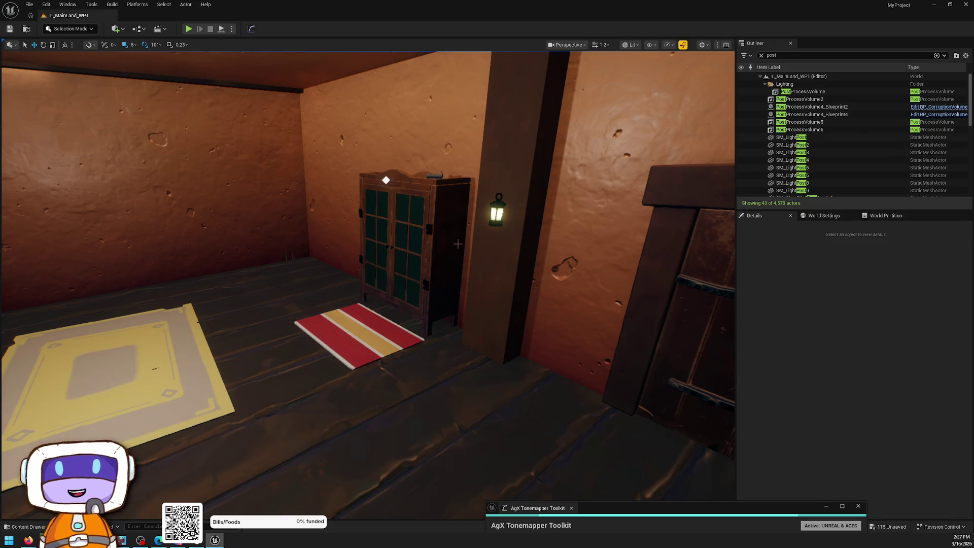
left_click_drag(442, 329, 441, 329)
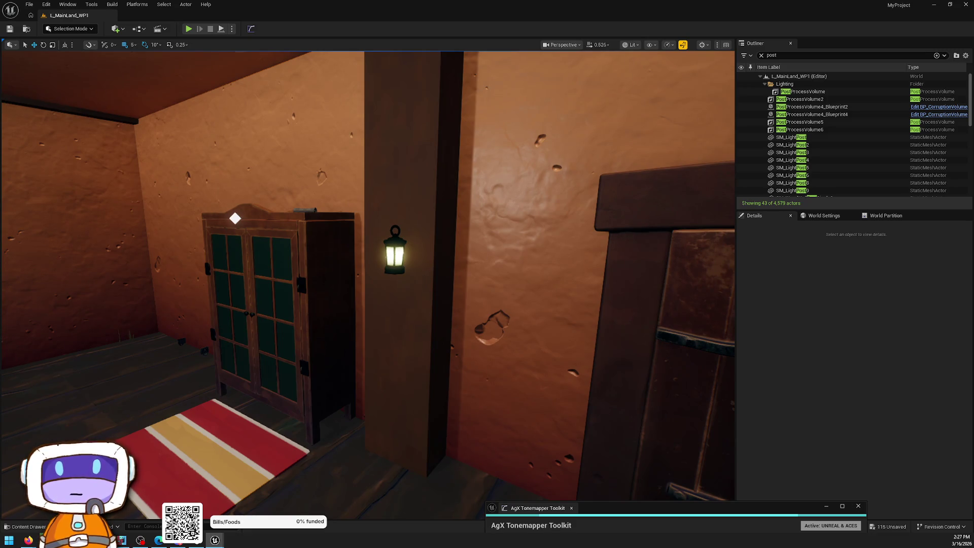
left_click_drag(437, 258, 437, 257)
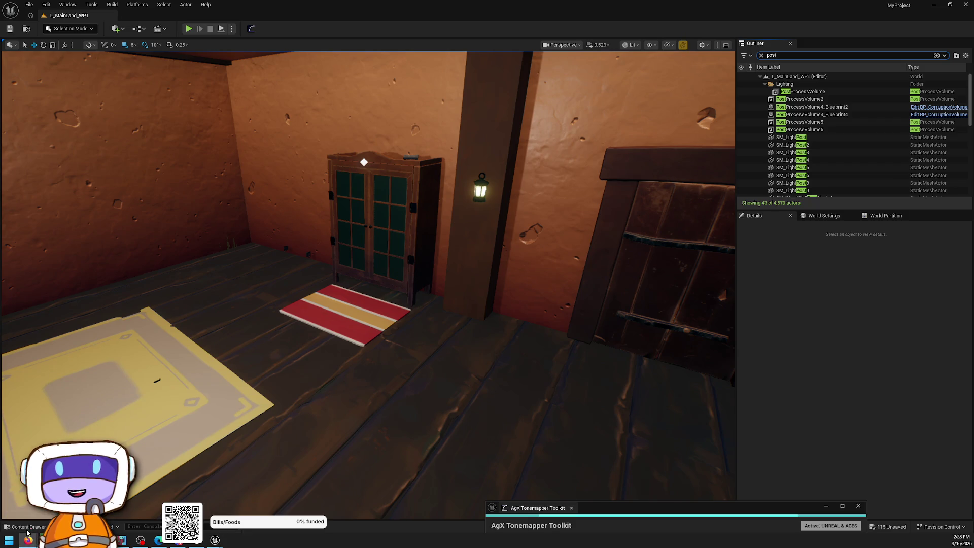
Search the Content Drawer for 'modula' from Content root and drag ModularWall Base into the room
left_click(144, 481)
key("ctrl+space")
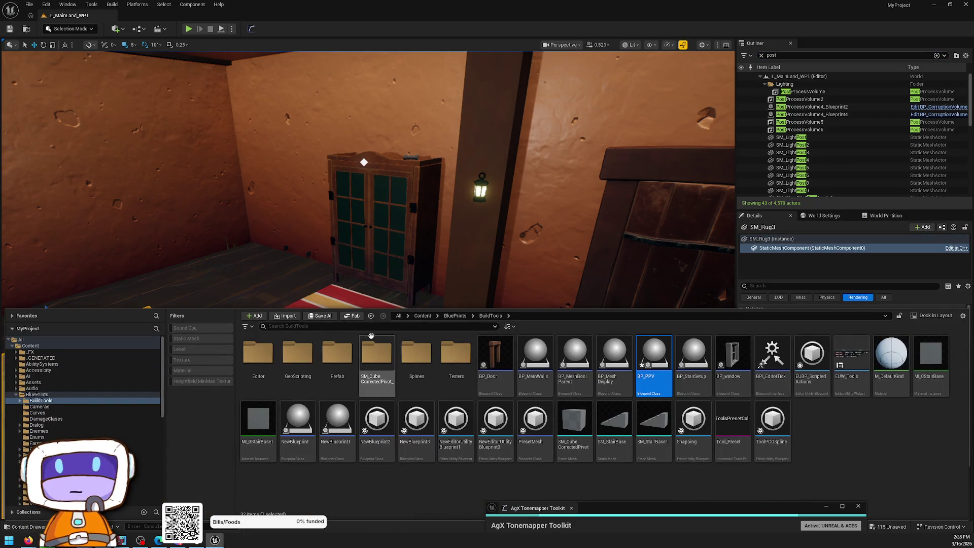
type("mod")
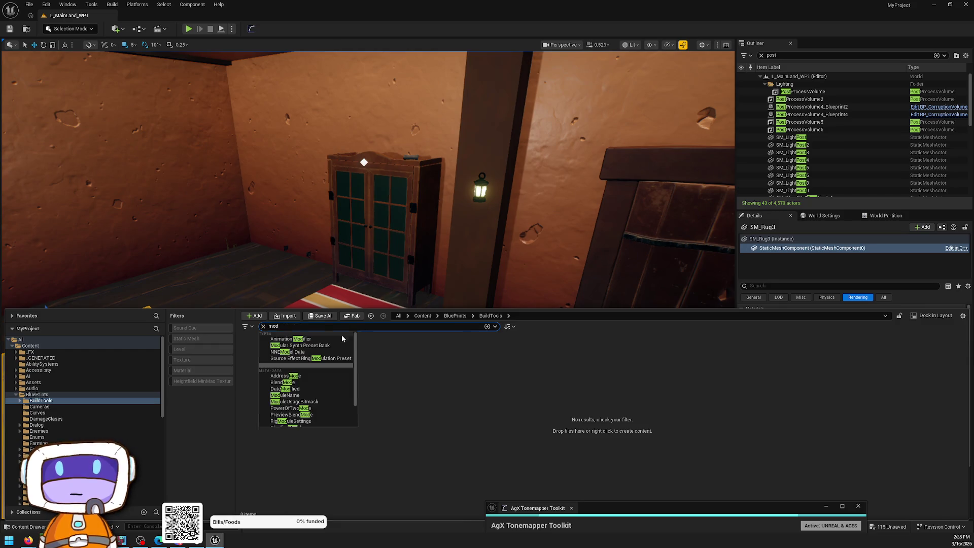
key("BackSpace")
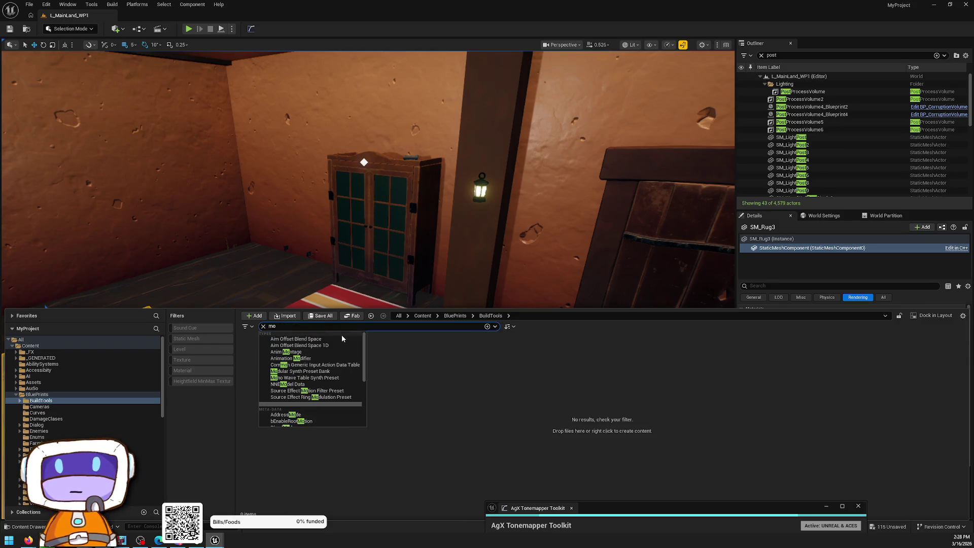
type("dula")
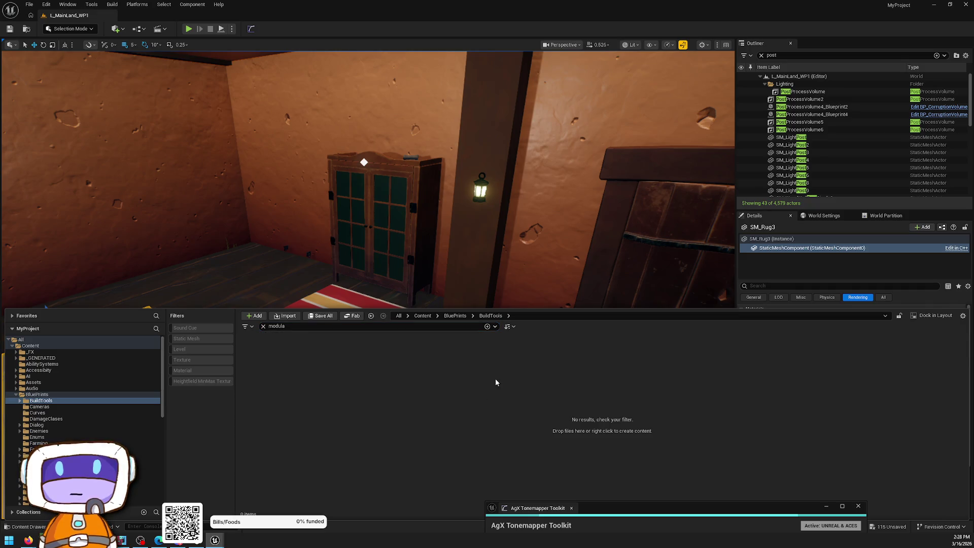
left_click(455, 315)
left_click(423, 316)
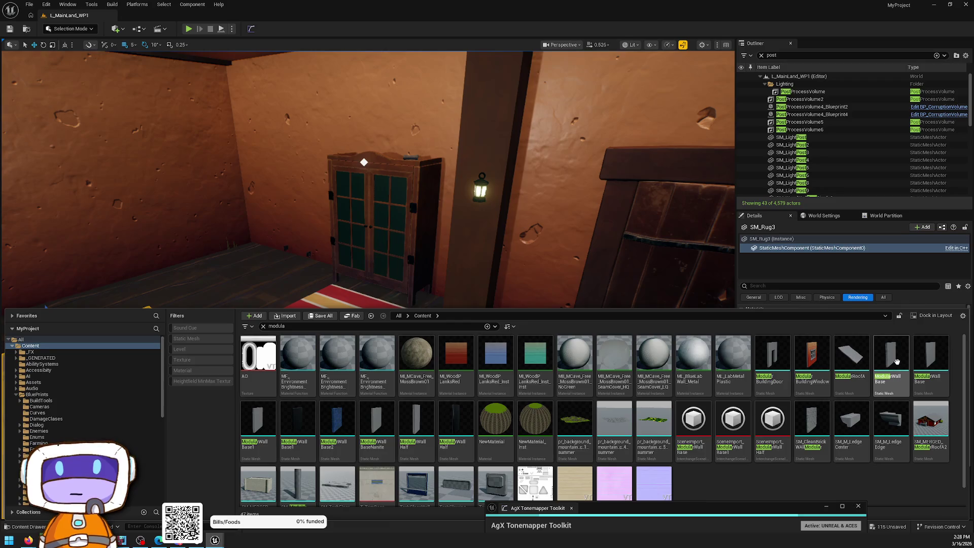
mouse_move(896, 361)
left_mouse_down()
mouse_move(135, 243)
mouse_move(192, 228)
mouse_move(441, 337)
left_mouse_up()
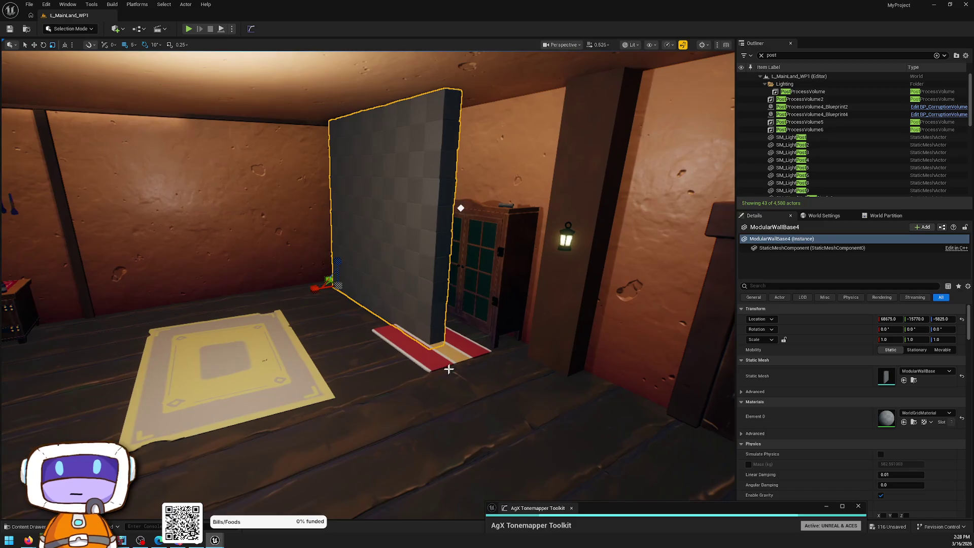
Rotate the wall about 100° and assign the BuildingPlasterStylized material to Element 0
mouse_move(332, 296)
left_mouse_down()
mouse_move(278, 289)
mouse_move(297, 289)
left_mouse_up()
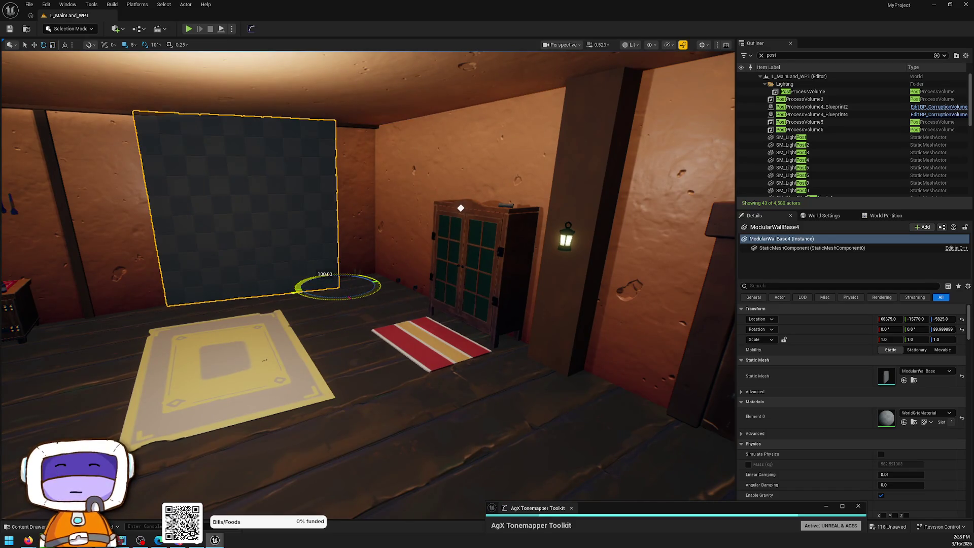
left_click(385, 211)
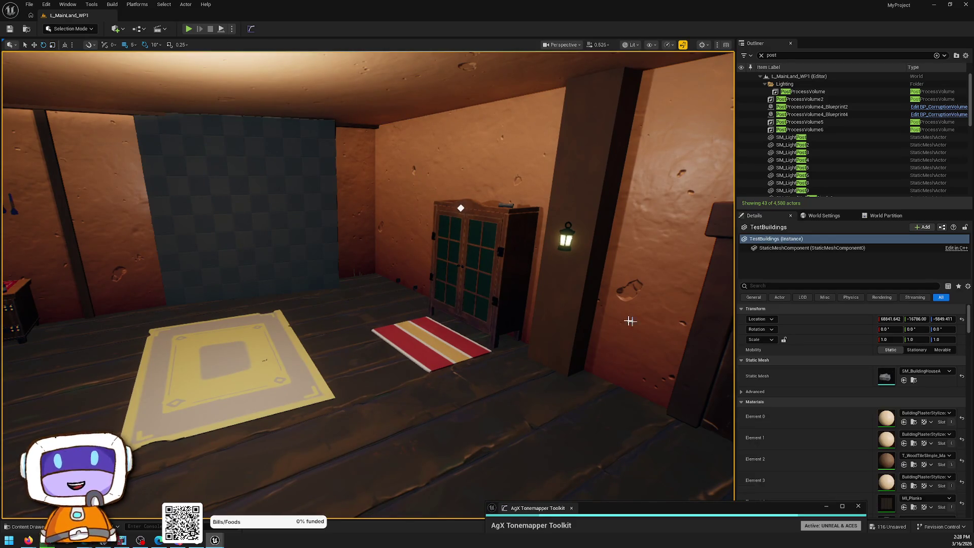
left_click(916, 425)
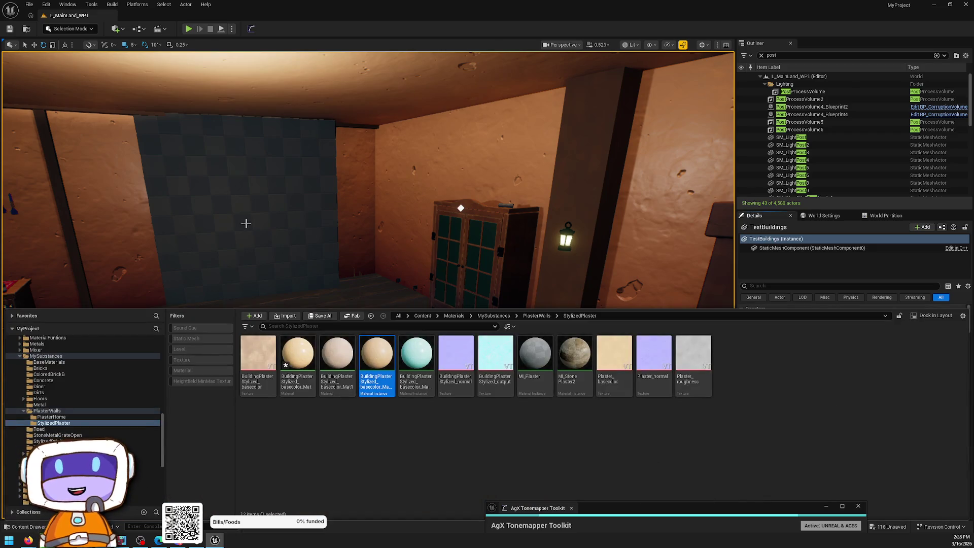
left_click(245, 223)
left_click(903, 422)
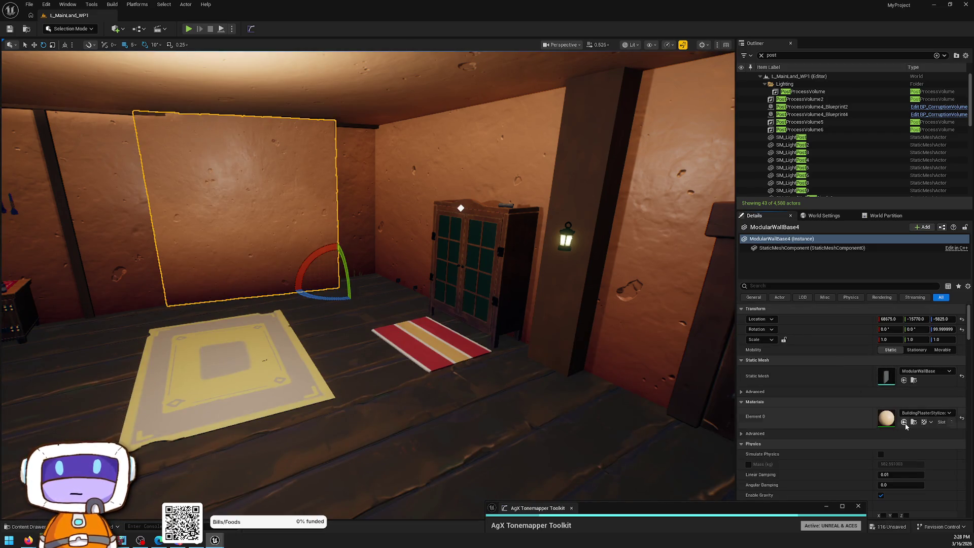
Frame the wall and rotate it back 20° to about 90° to line up with the room
key("f")
scroll(368, 284, "up", 5)
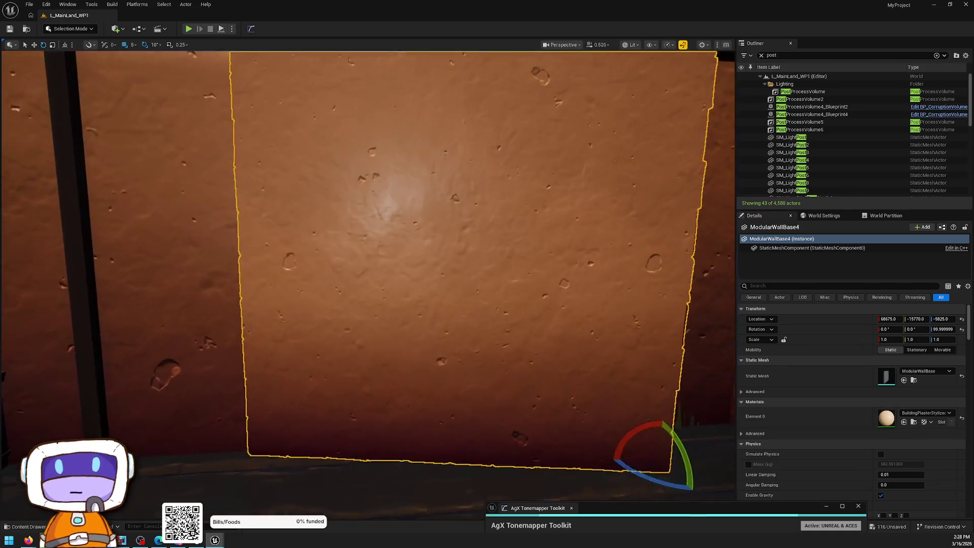
scroll(368, 284, "down", 5)
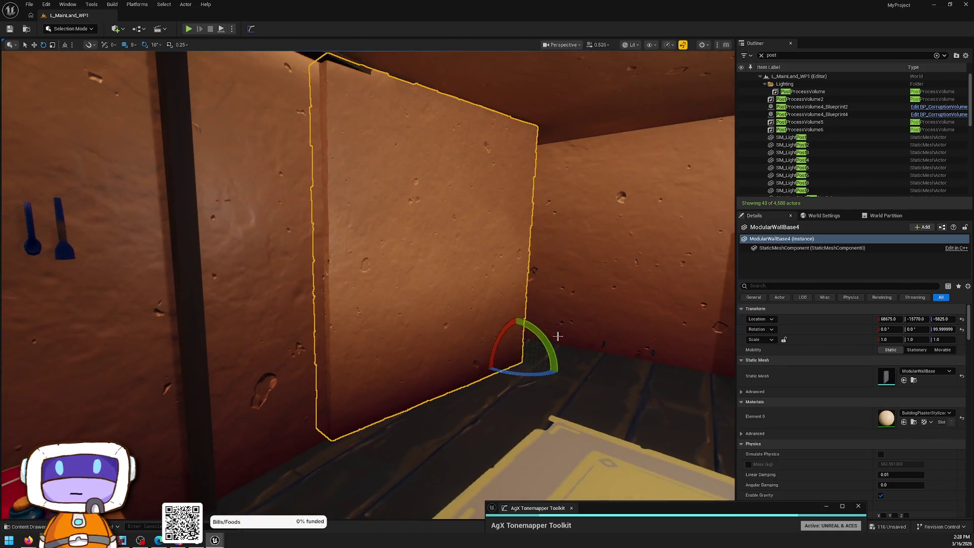
left_click_drag(523, 375, 480, 349)
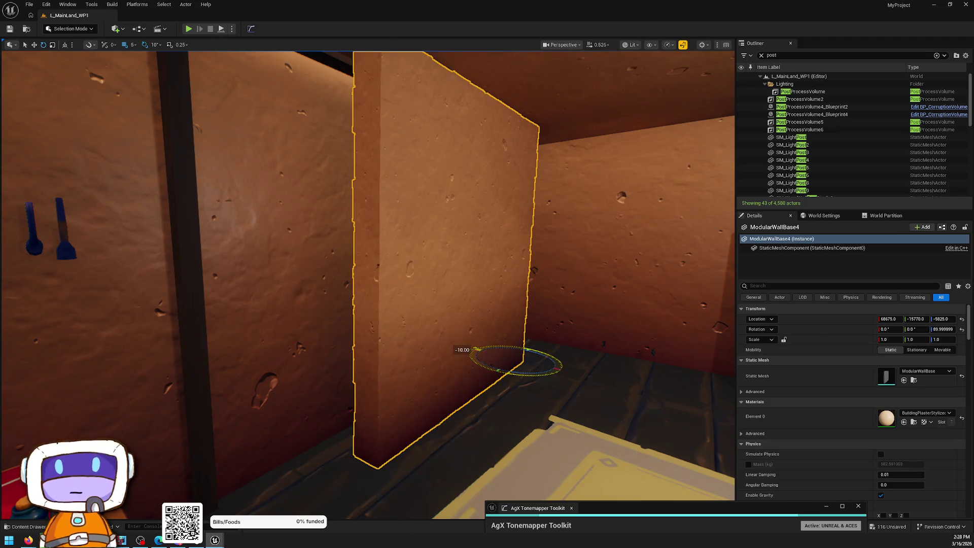
scroll(368, 284, "up", 5)
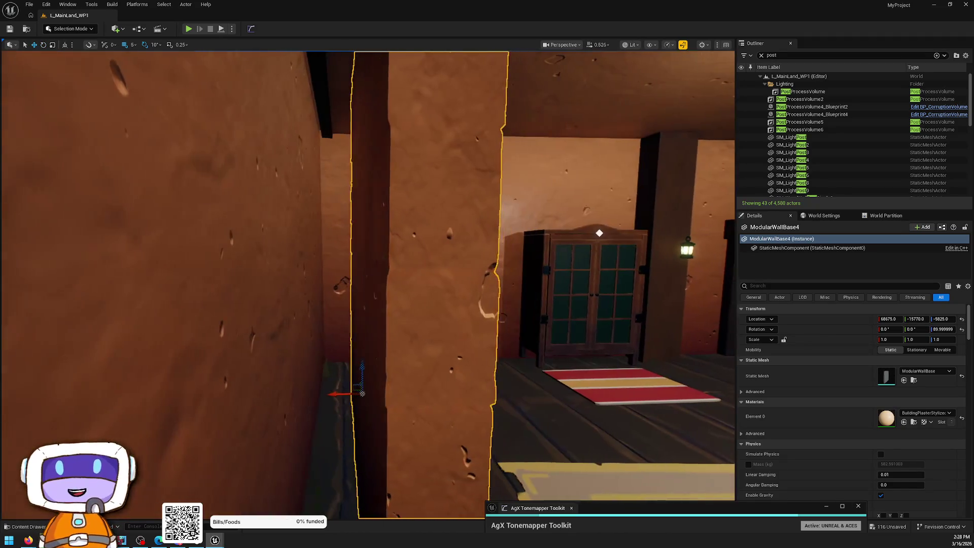
scroll(368, 284, "down", 3)
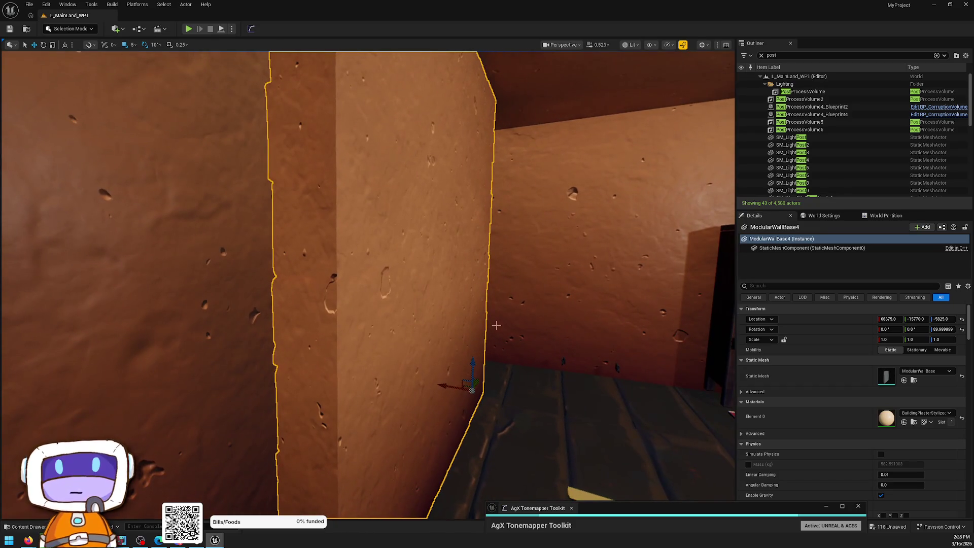
Delete the placed wall from the level and browse the Content root in the asset drawer
key("Delete")
key("ctrl+space")
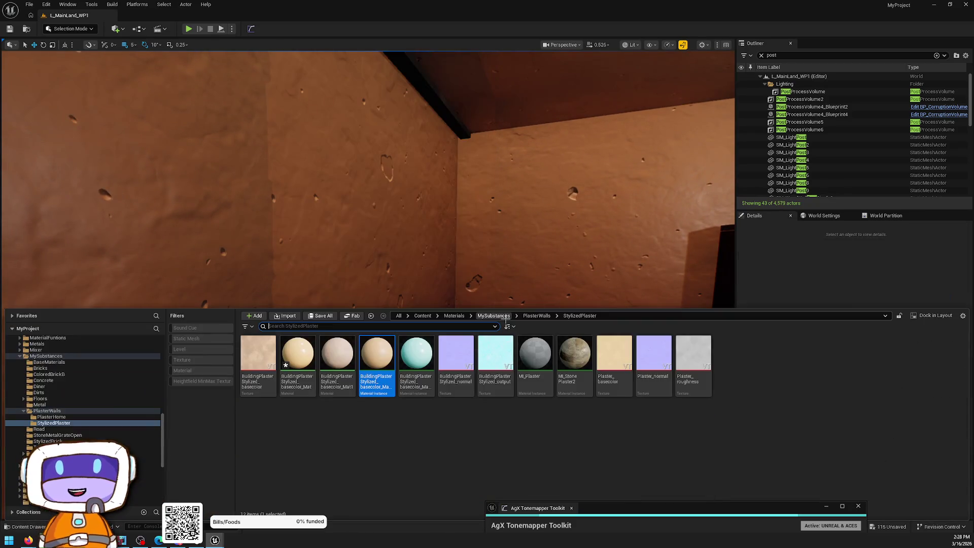
key("alt+Left")
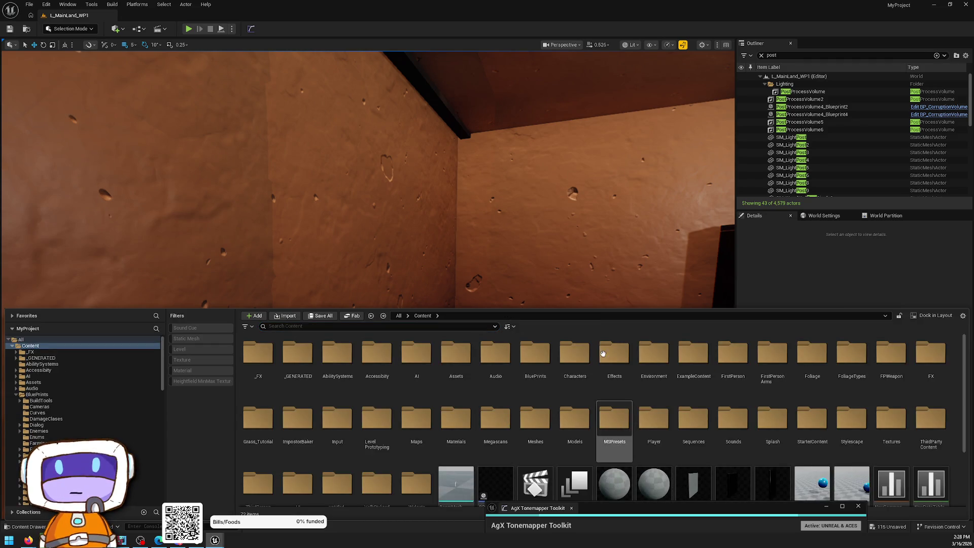
scroll(583, 371, "down", 3)
scroll(558, 386, "up", 3)
type("mo")
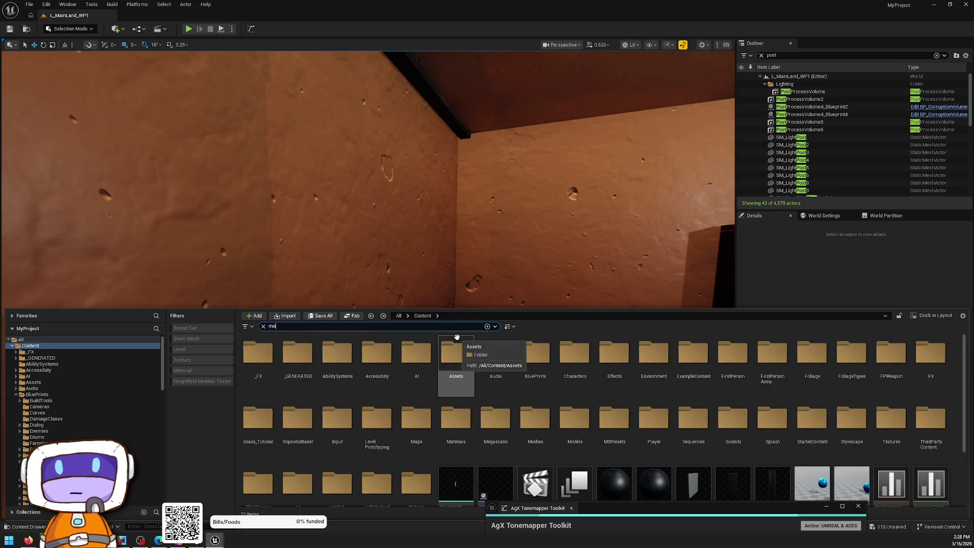
type("dular")
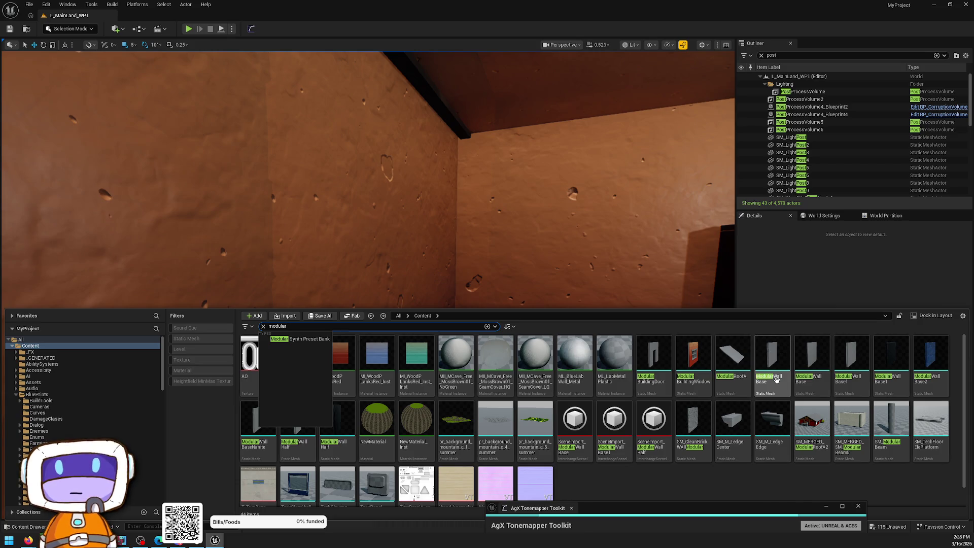
Test-place ModularWallBase, undo it, then delete the asset to open the Delete Assets dialog
mouse_move(776, 379)
left_mouse_down()
mouse_move(680, 211)
mouse_move(548, 355)
mouse_move(544, 404)
left_mouse_up()
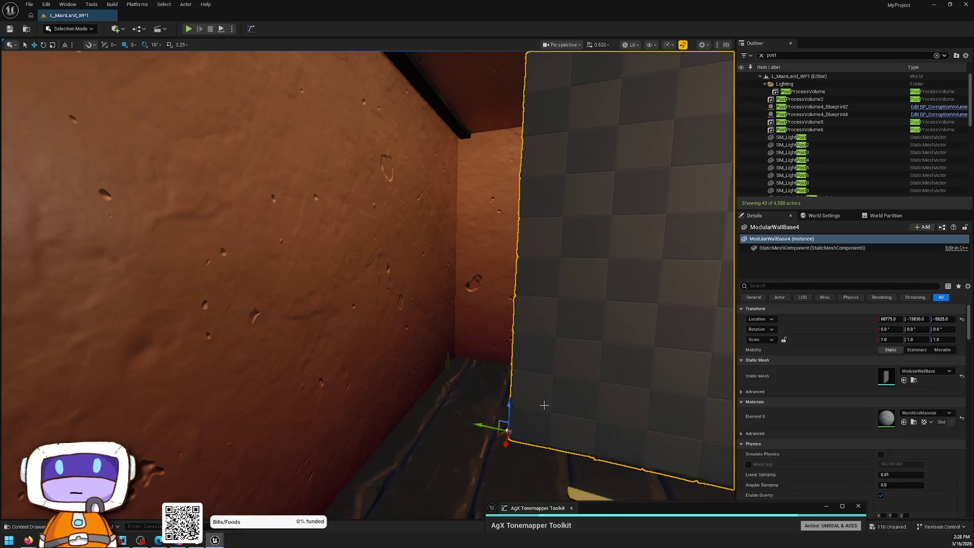
key("ctrl+z")
key("ctrl+space")
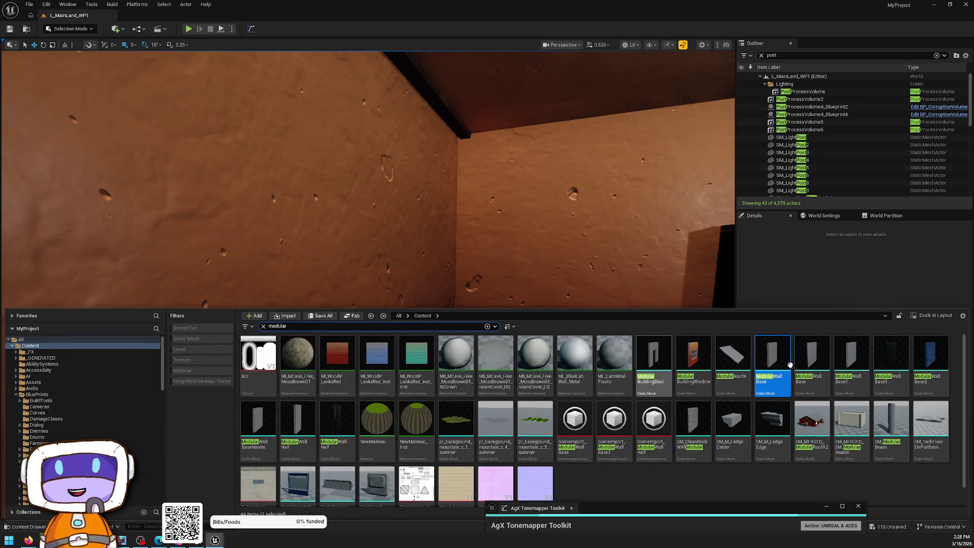
key("Delete")
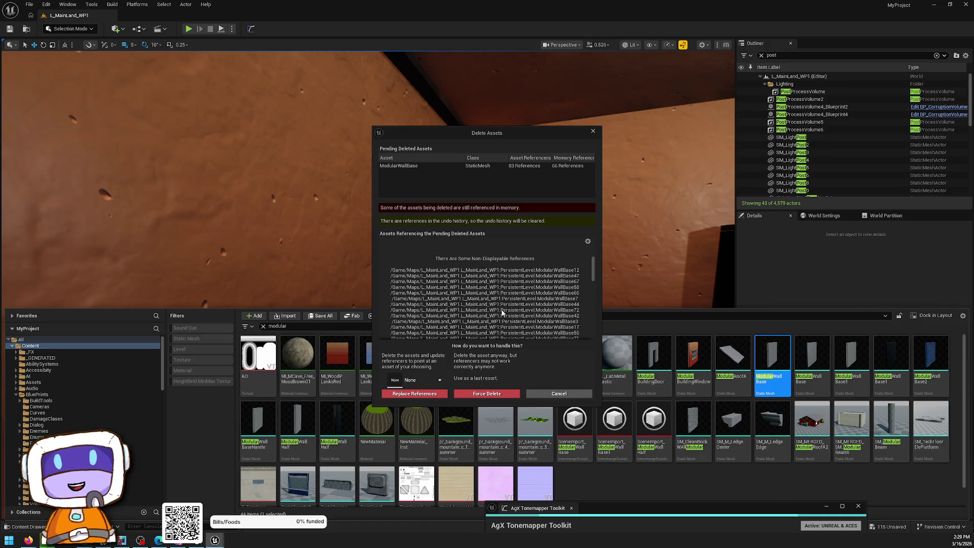
Redirect ModularWallBase references to another modular wall mesh, confirm deletion and save selected content
left_click(413, 385)
type("modular")
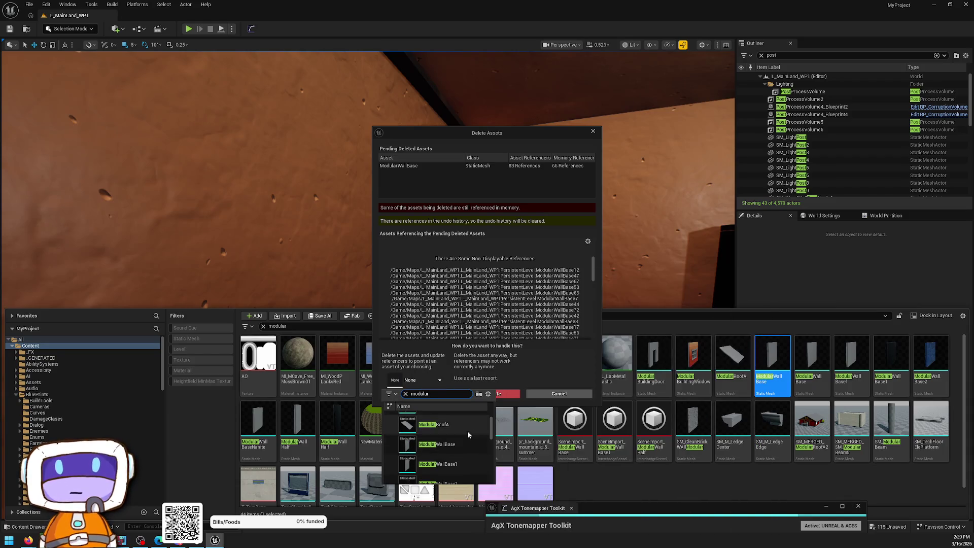
scroll(469, 433, "down", 2)
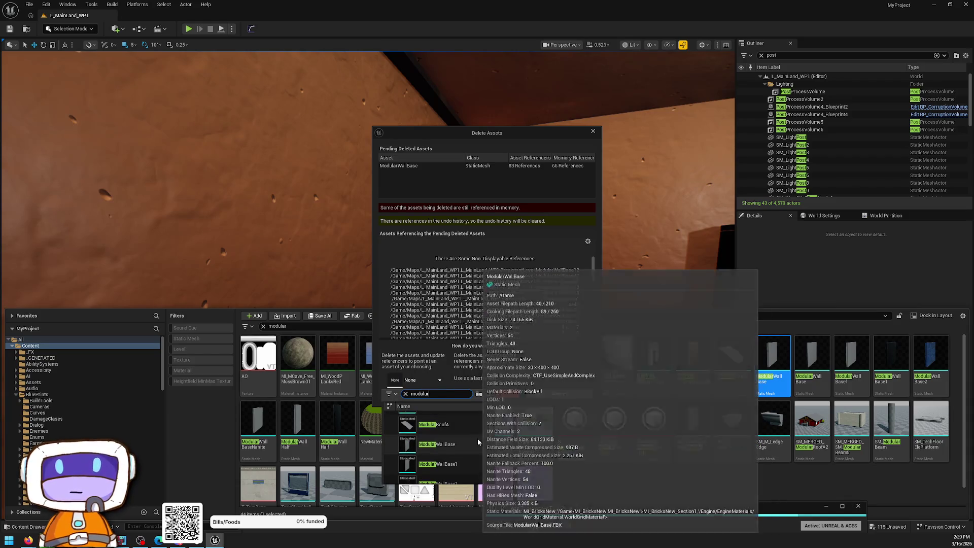
left_click(462, 445)
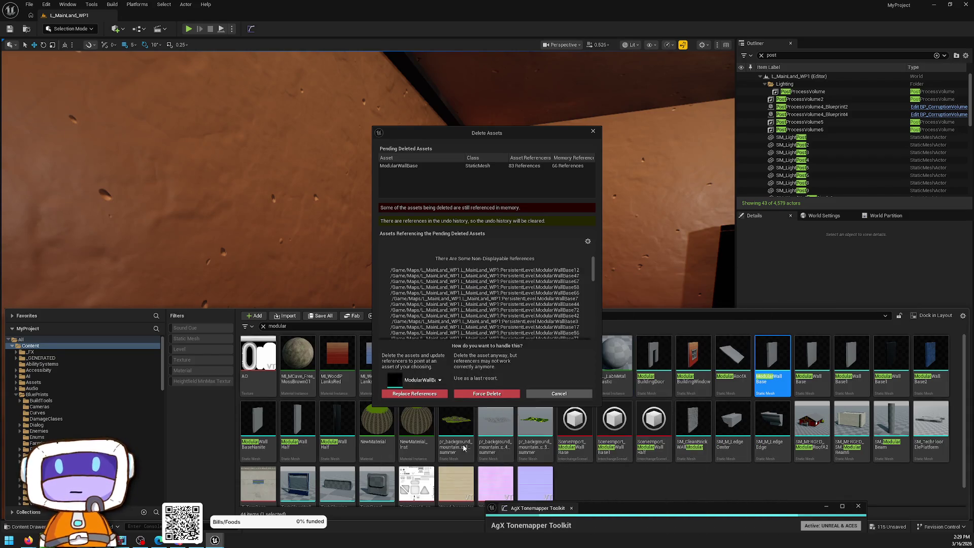
left_click(419, 394)
left_click(547, 290)
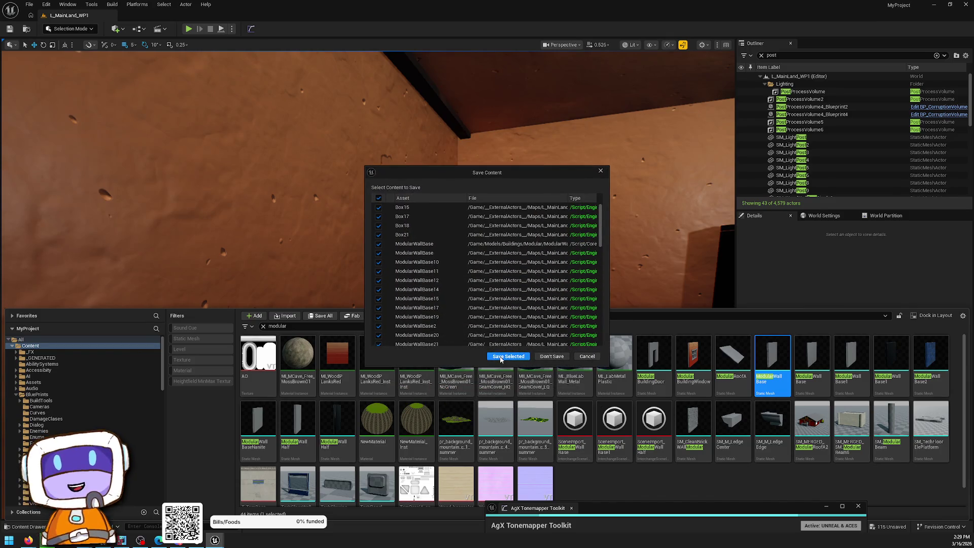
left_click(501, 358)
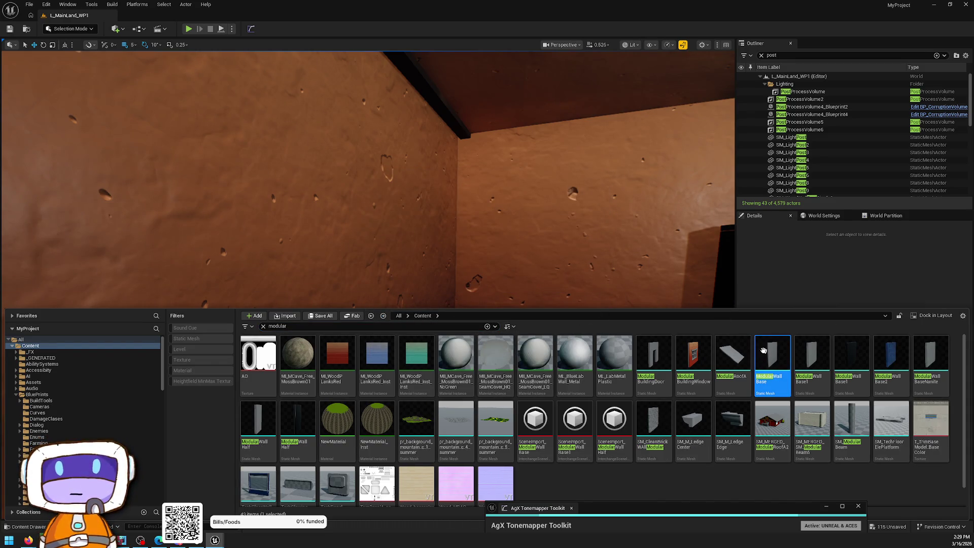
Place a modular wall in the room, rotate it 90°, and slide it along X
mouse_move(764, 350)
left_mouse_down()
mouse_move(604, 269)
mouse_move(424, 426)
mouse_move(433, 430)
left_mouse_up()
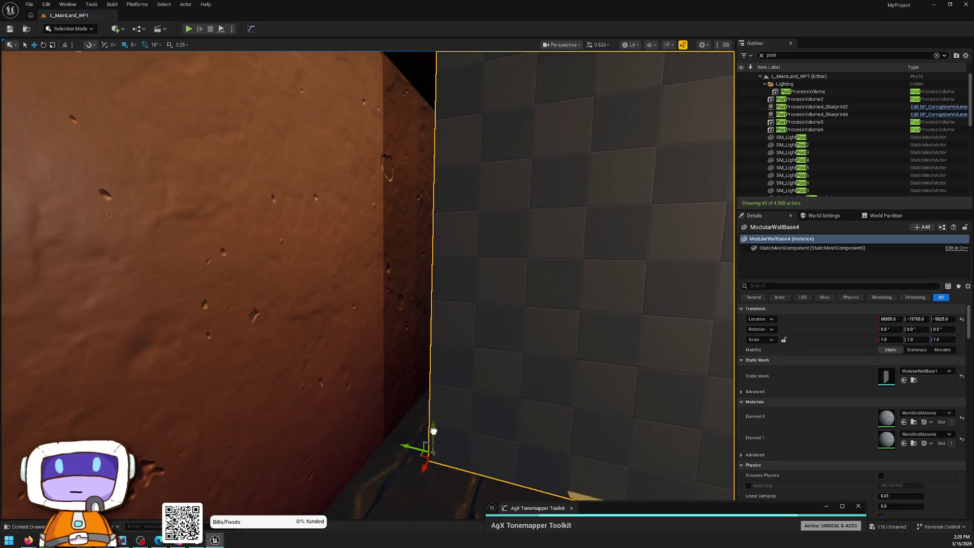
key("f")
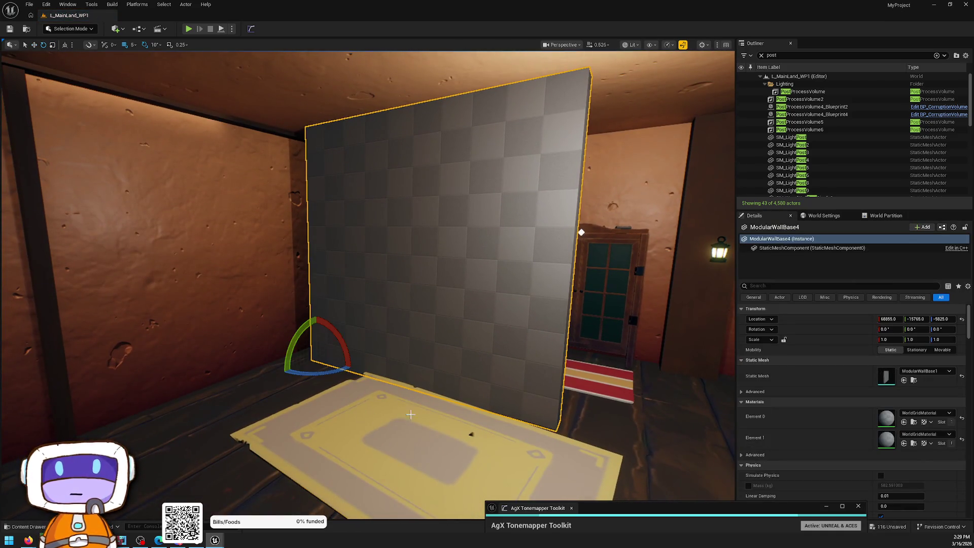
left_click_drag(282, 371, 280, 354)
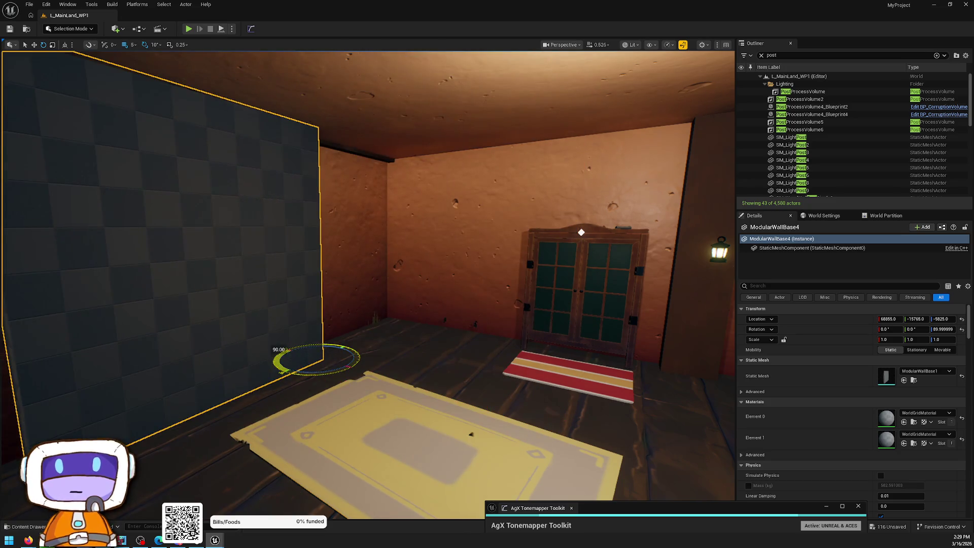
key("f")
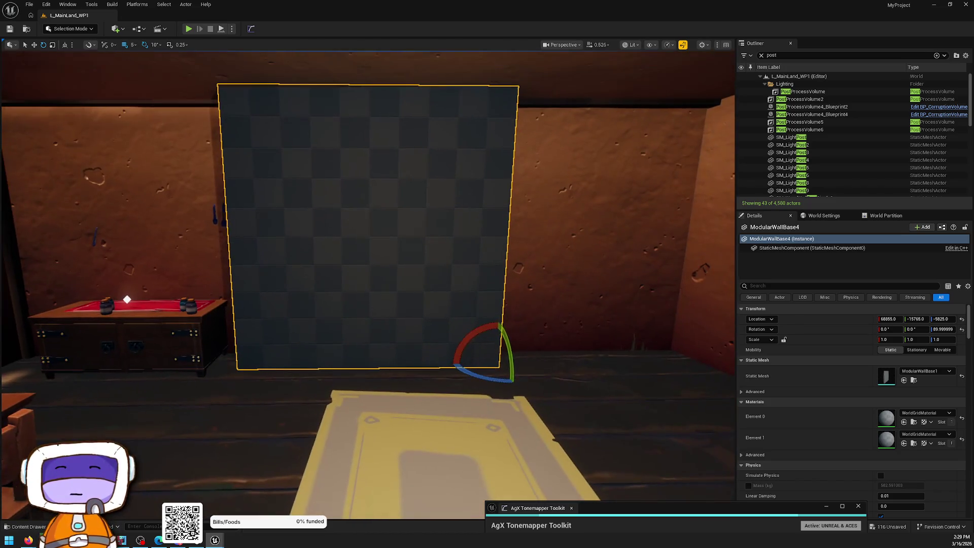
mouse_move(514, 362)
left_mouse_down()
mouse_move(732, 340)
mouse_move(716, 341)
left_mouse_up()
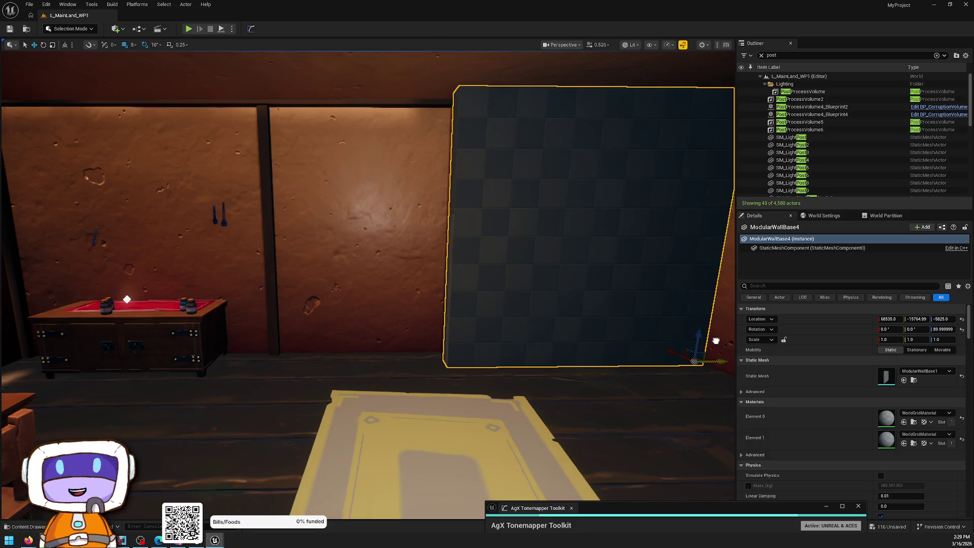
Assign BuildingPlasterStylized to both material slots of the wall and shift it along Y
key("Delete")
left_click(431, 257)
key("ctrl+space")
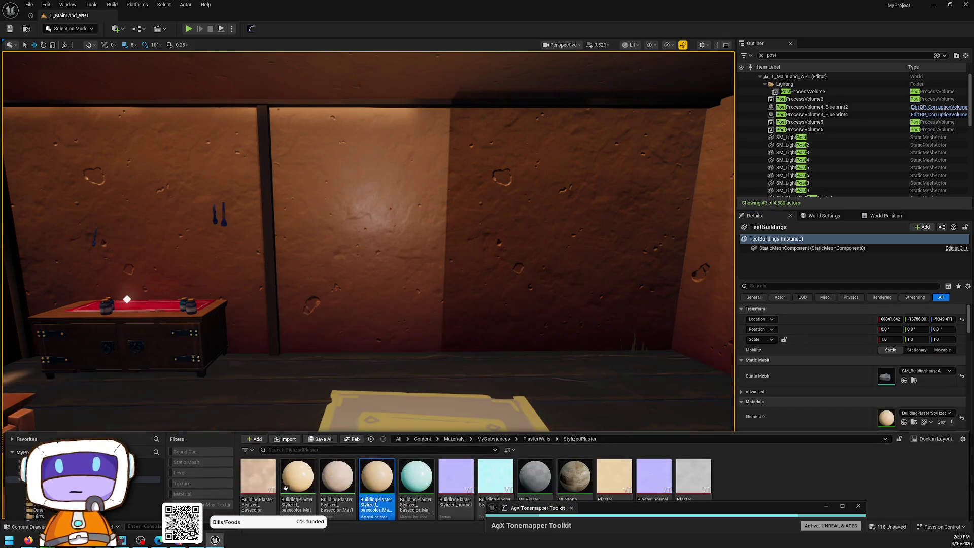
key("ctrl+z")
left_click(904, 422)
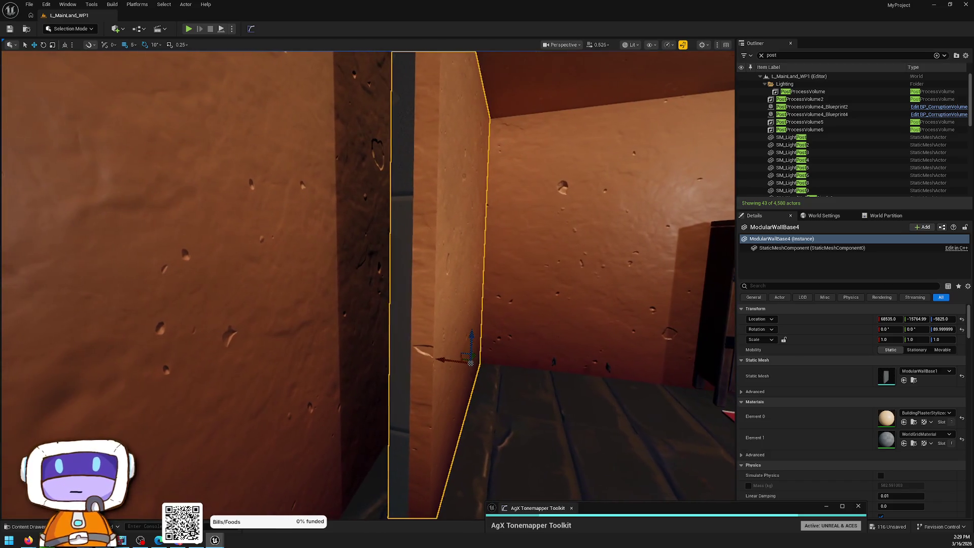
mouse_move(453, 353)
left_mouse_down()
mouse_move(402, 344)
mouse_move(436, 376)
mouse_move(426, 416)
left_mouse_up()
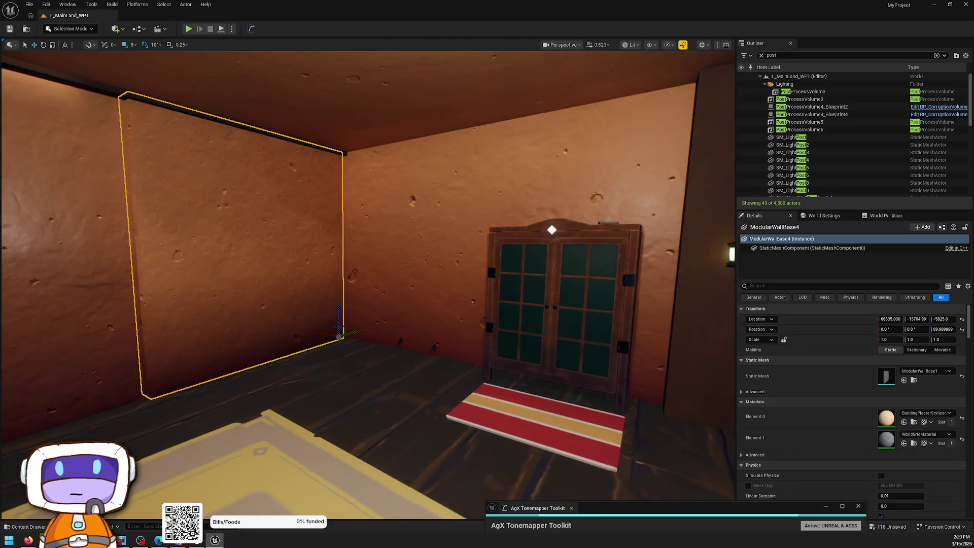
left_click(903, 444)
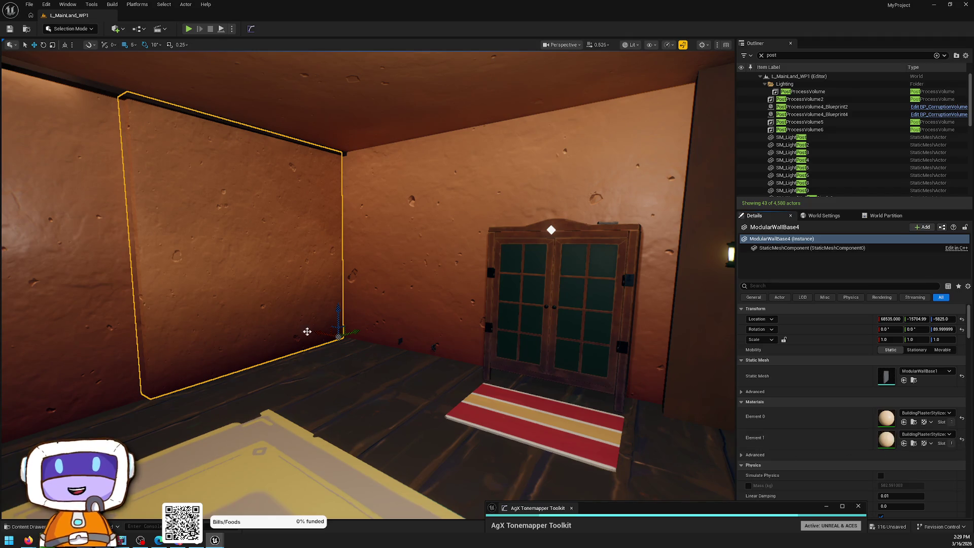
Set grid snapping to 50 and Alt-drag a wall copy toward the cabinet
mouse_move(303, 332)
left_mouse_down()
mouse_move(300, 350)
mouse_move(522, 355)
mouse_move(615, 383)
left_mouse_up()
key("ctrl+z")
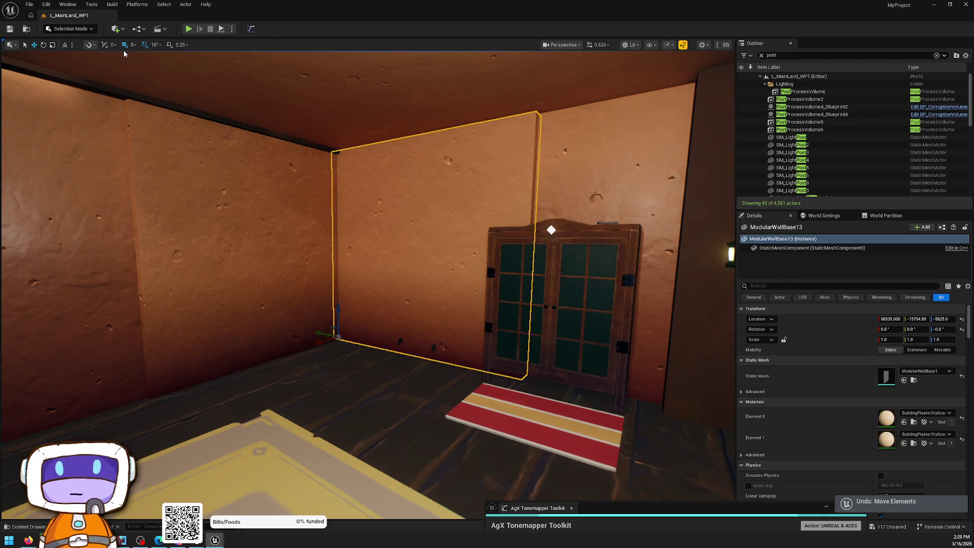
left_click(132, 45)
left_click(148, 90)
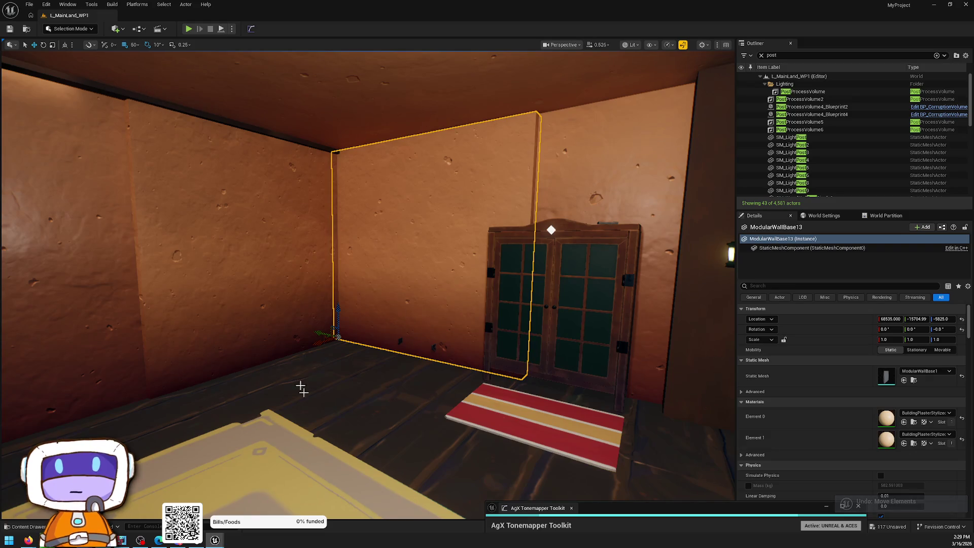
mouse_move(317, 329)
left_mouse_down("alt")
mouse_move(537, 368)
mouse_move(499, 364)
mouse_move(447, 390)
mouse_move(456, 385)
mouse_move(441, 371)
mouse_move(491, 345)
mouse_move(488, 337)
mouse_move(491, 356)
left_mouse_up("alt")
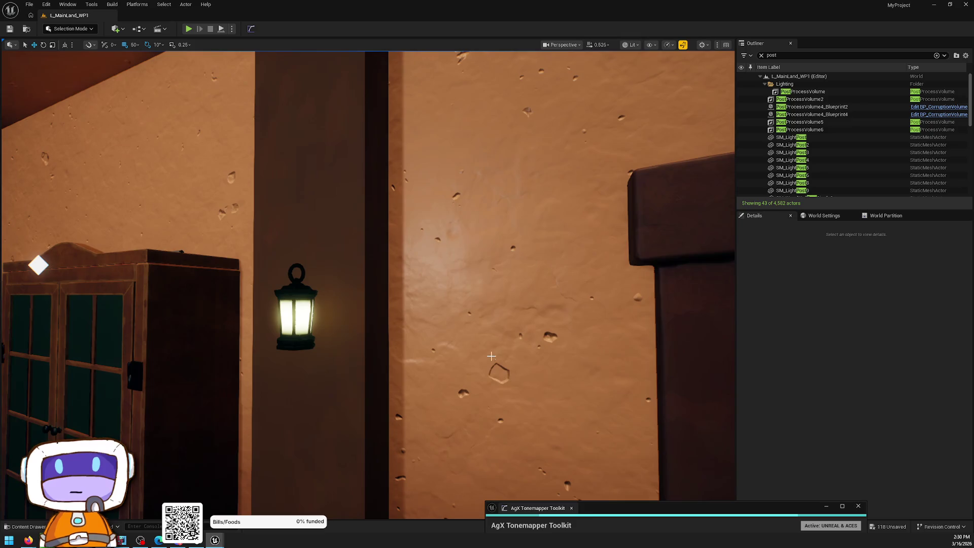
Duplicate the plaster wall panel again, shifting the copy left
mouse_move(383, 289)
left_mouse_down()
mouse_move(382, 309)
mouse_move(355, 310)
mouse_move(382, 288)
left_mouse_up()
left_click(382, 288)
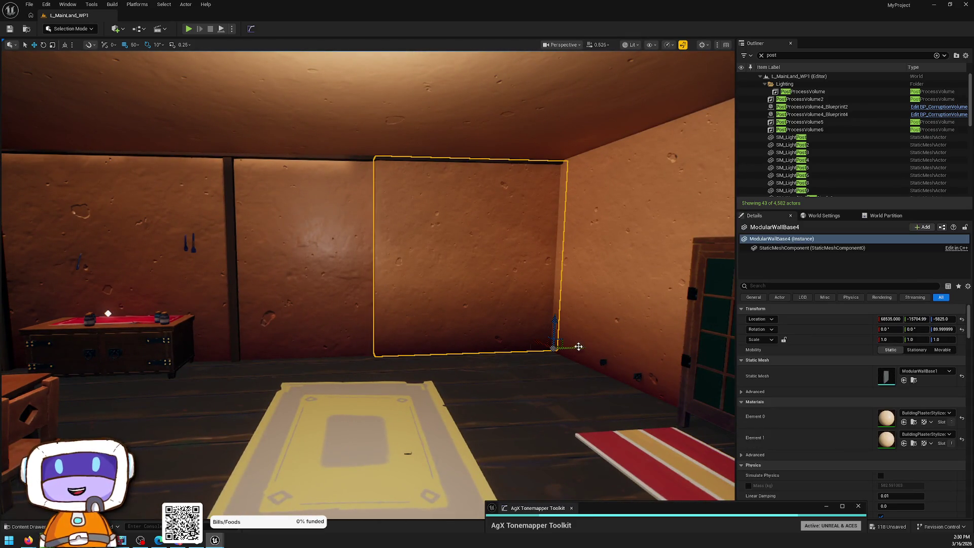
mouse_move(573, 346)
left_mouse_down()
mouse_move(272, 344)
mouse_move(410, 344)
left_mouse_up()
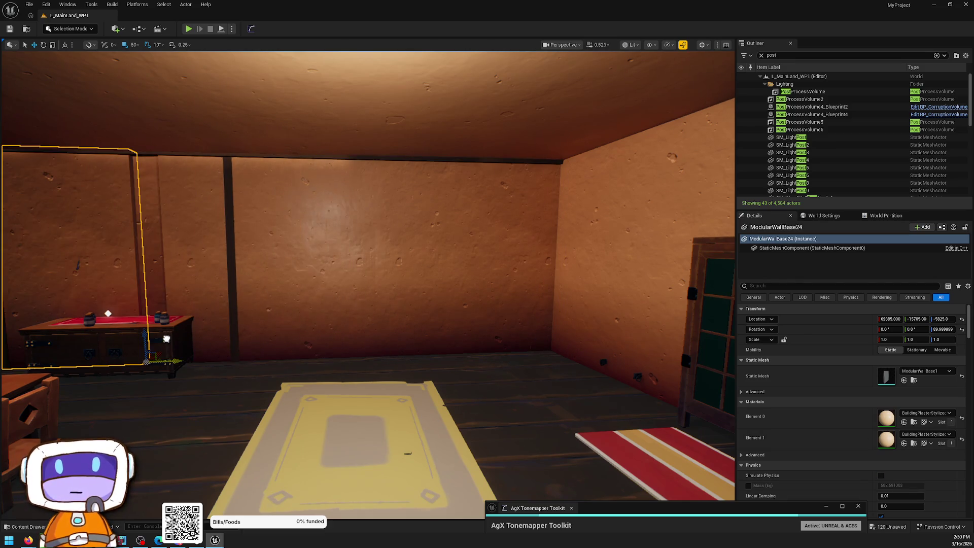
key("Escape")
Select the two walls by the chest and duplicate them with Ctrl+D
mouse_move(203, 339)
left_mouse_down()
mouse_move(149, 324)
mouse_move(388, 316)
left_mouse_up()
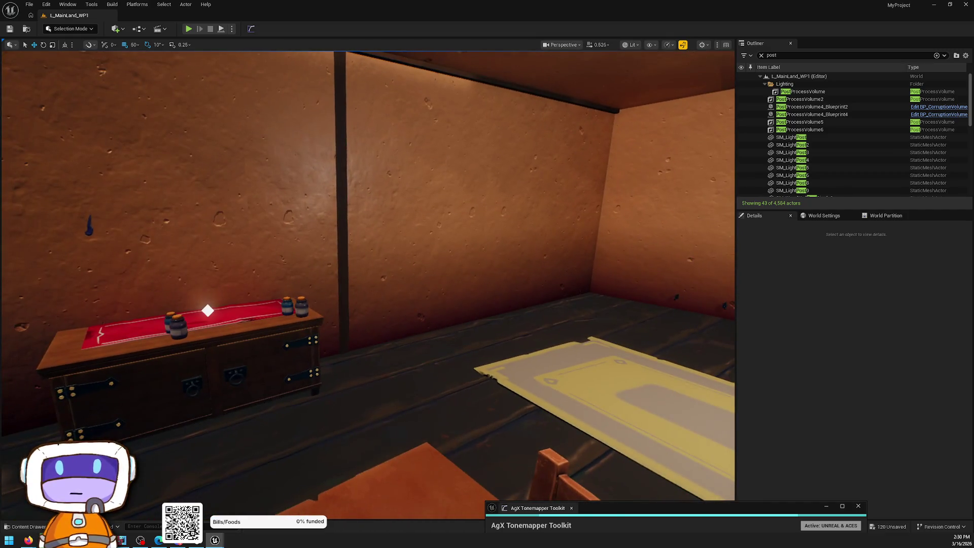
left_click(361, 227)
left_click(361, 226, "ctrl")
left_click_drag(354, 232, 436, 254)
key("ctrl+d")
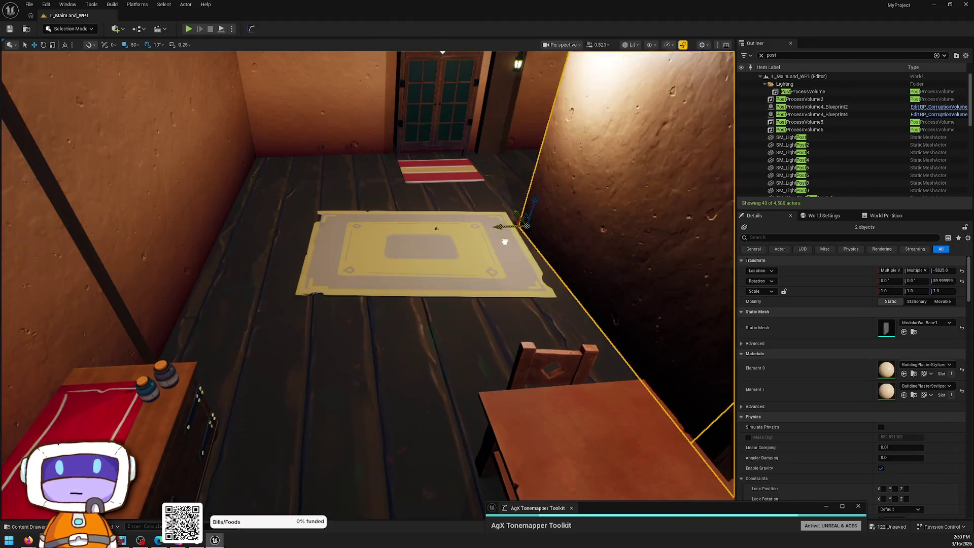
key("f")
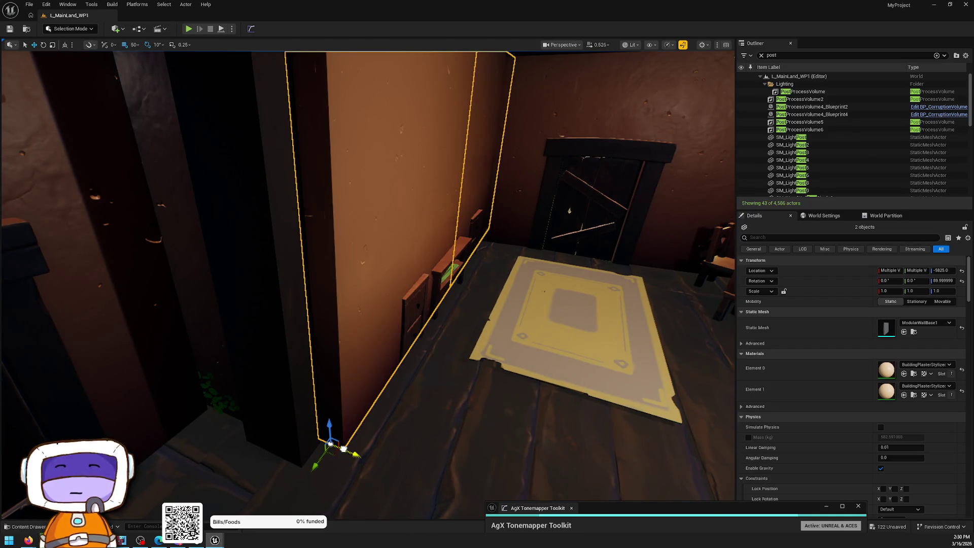
mouse_move(331, 445)
left_mouse_down()
mouse_move(256, 401)
mouse_move(333, 445)
mouse_move(302, 461)
mouse_move(464, 408)
left_mouse_up()
key("ctrl+space")
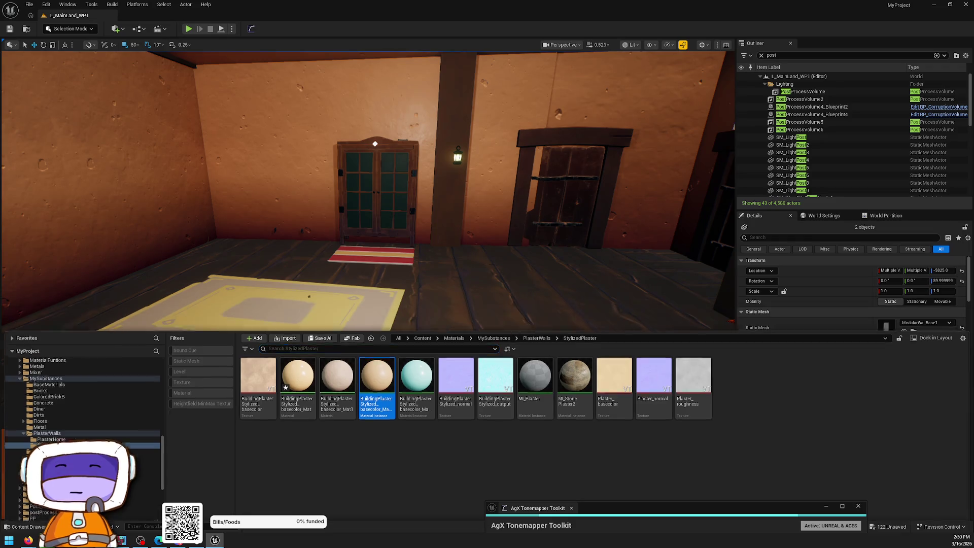
Apply the MI_Planks material to the flat wall piece lying on the floor
left_click(536, 296)
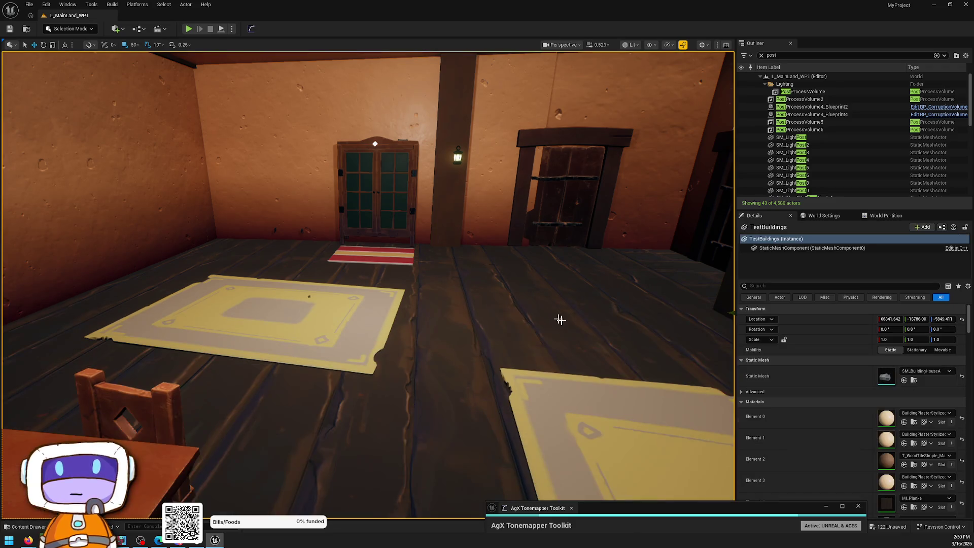
left_click(914, 509)
mouse_move(398, 209)
left_mouse_down()
mouse_move(294, 186)
mouse_move(284, 203)
mouse_move(301, 188)
left_mouse_up()
left_click(294, 187)
key("ctrl+space")
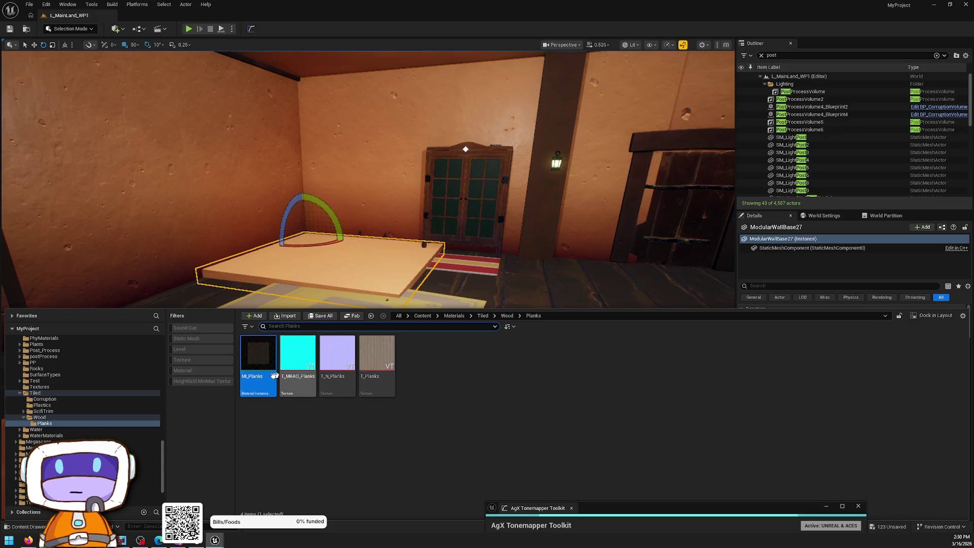
mouse_move(297, 378)
left_mouse_down()
mouse_move(304, 324)
mouse_move(357, 265)
left_mouse_up()
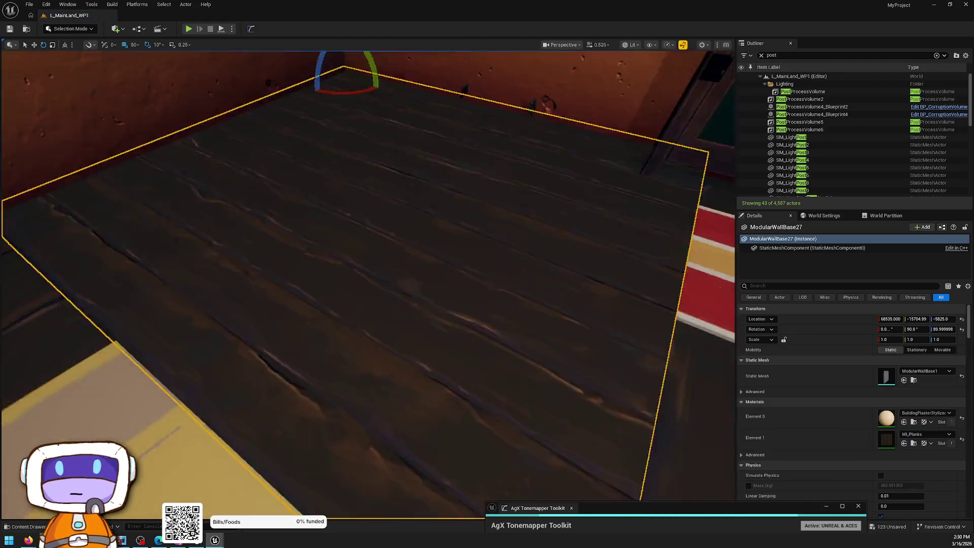
Alt-drag a copy of the plank piece left to extend the plank floor
left_click_drag(515, 332, 515, 332)
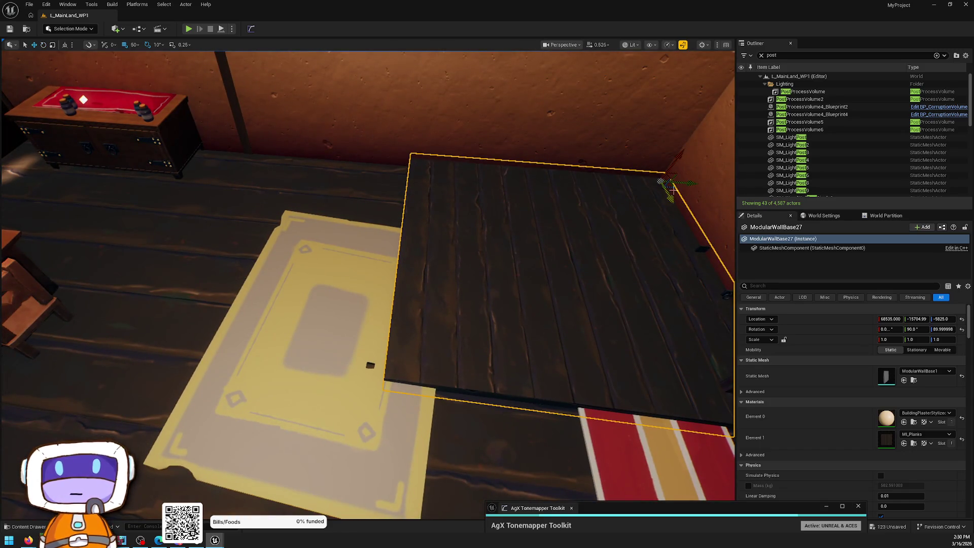
mouse_move(659, 192)
left_mouse_down()
mouse_move(463, 180)
mouse_move(420, 189)
left_mouse_up()
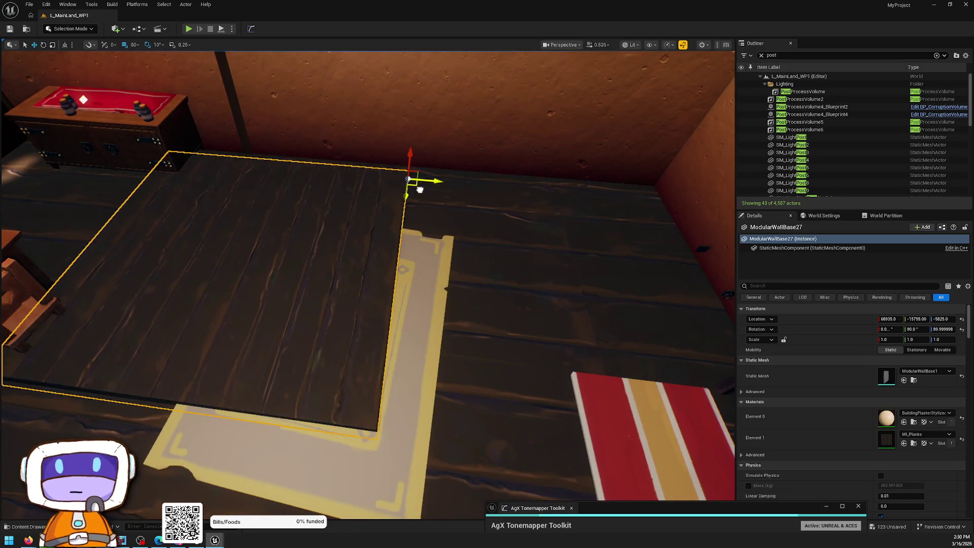
key("ctrl+z")
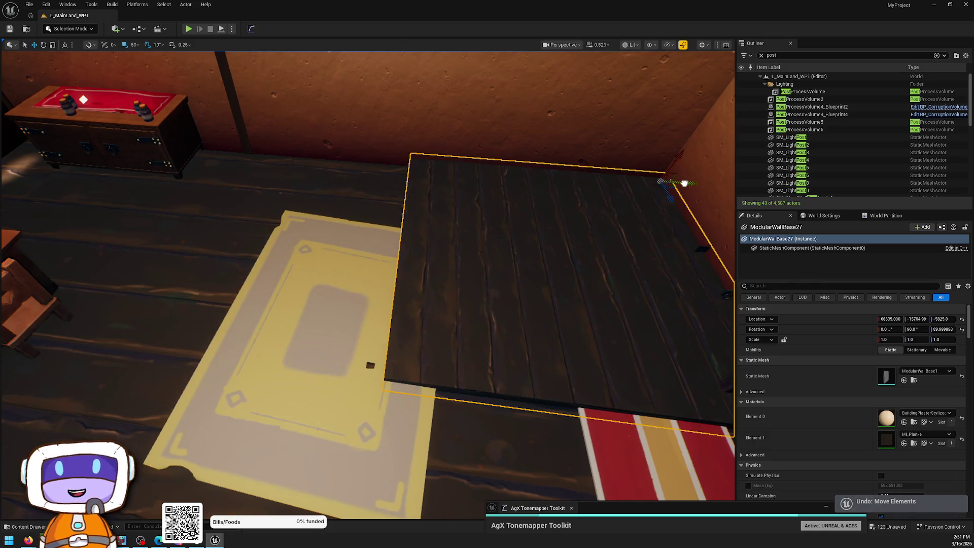
mouse_move(684, 183)
left_mouse_down()
mouse_move(420, 185)
mouse_move(415, 174)
mouse_move(431, 182)
mouse_move(385, 193)
mouse_move(416, 170)
mouse_move(334, 171)
mouse_move(662, 183)
mouse_move(455, 185)
mouse_move(451, 199)
left_mouse_up()
left_click(339, 183, "ctrl")
Set the PostProcessVolume's Reflection Method to None to compare, then revert to Lumen
key("Escape")
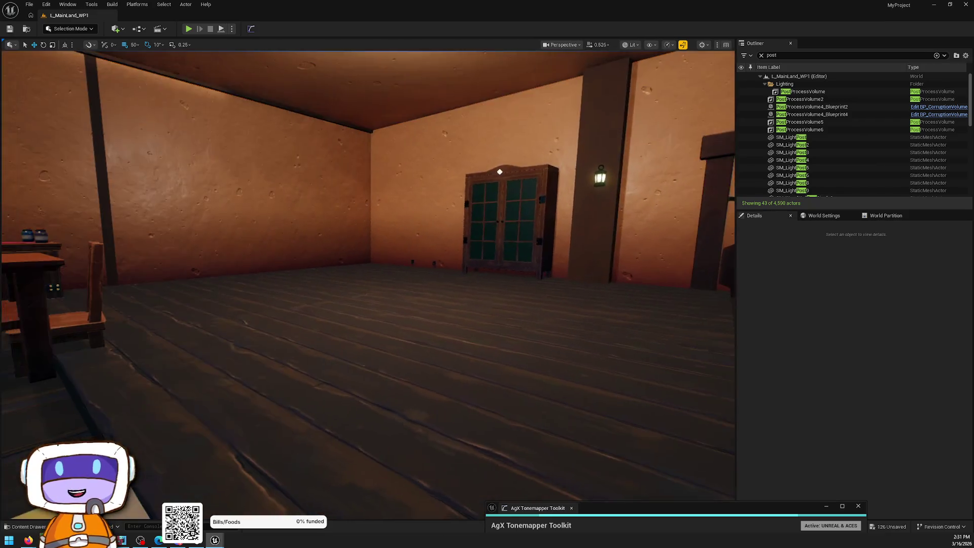
left_click_drag(638, 199, 638, 198)
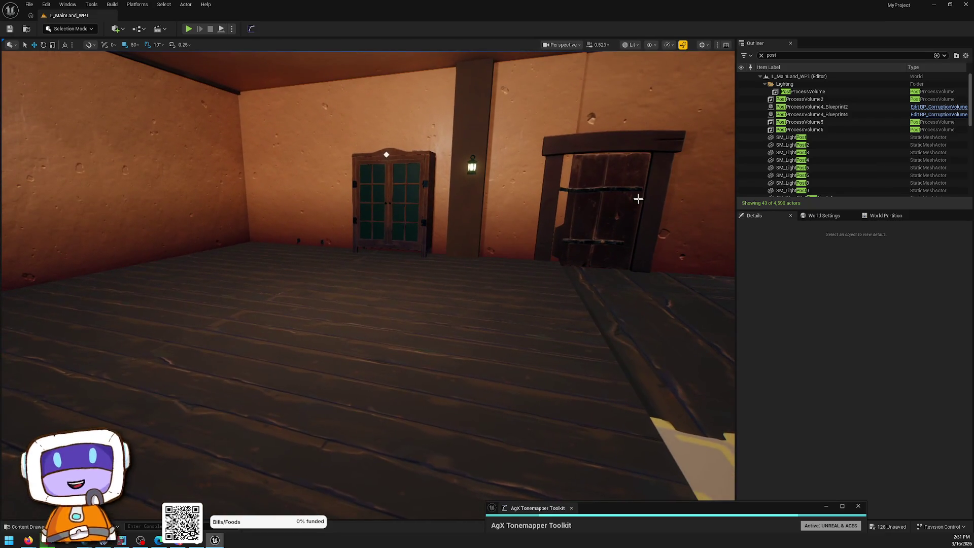
left_click(808, 93)
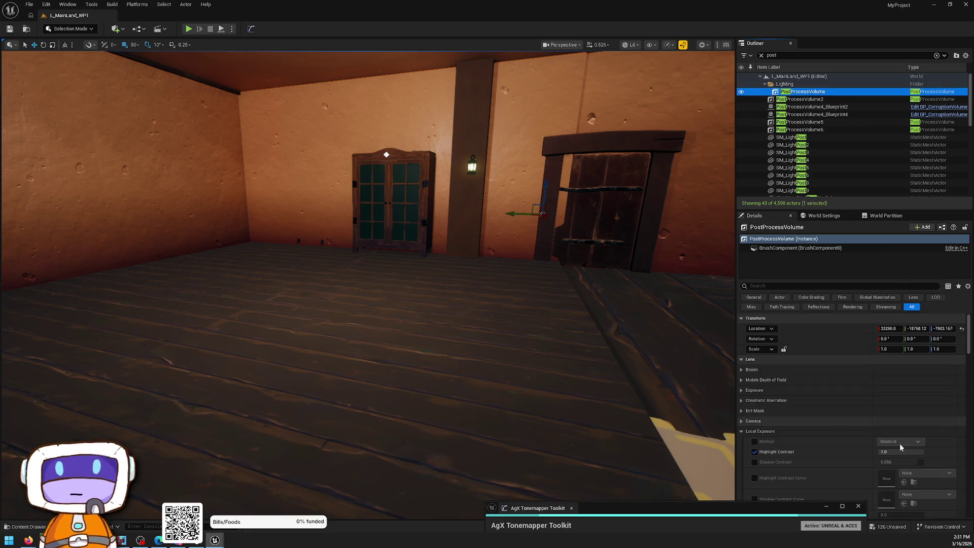
scroll(901, 441, "down", 15)
scroll(906, 436, "down", 3)
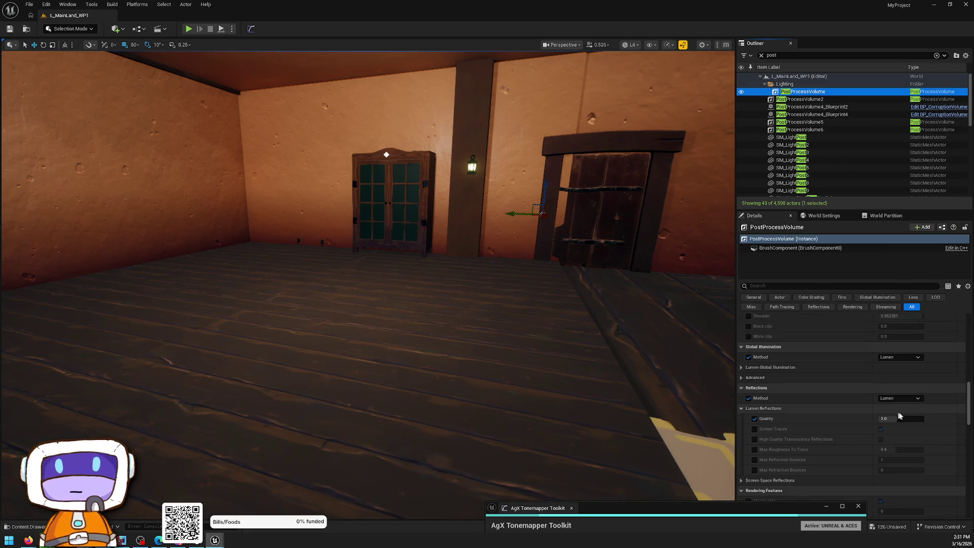
left_click(899, 398)
left_click(895, 406)
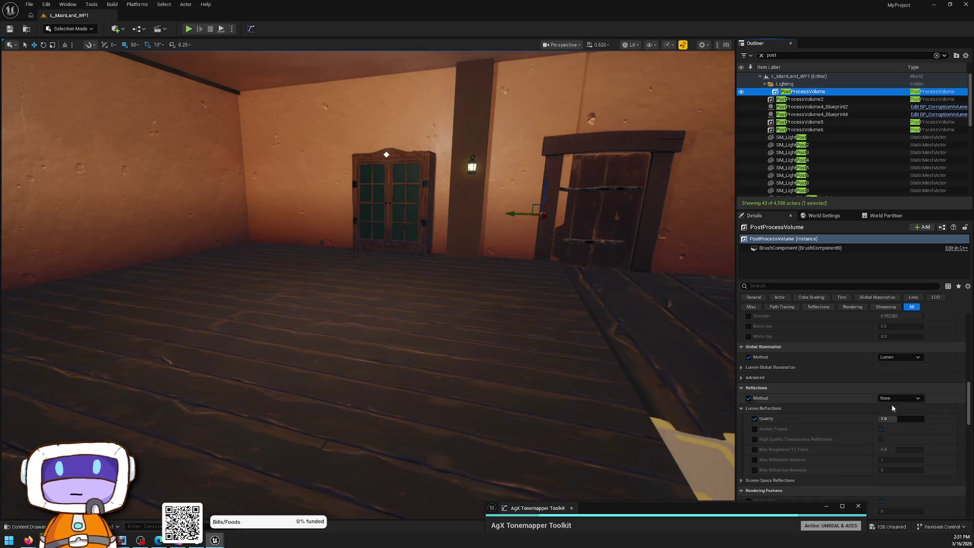
key("ctrl+z")
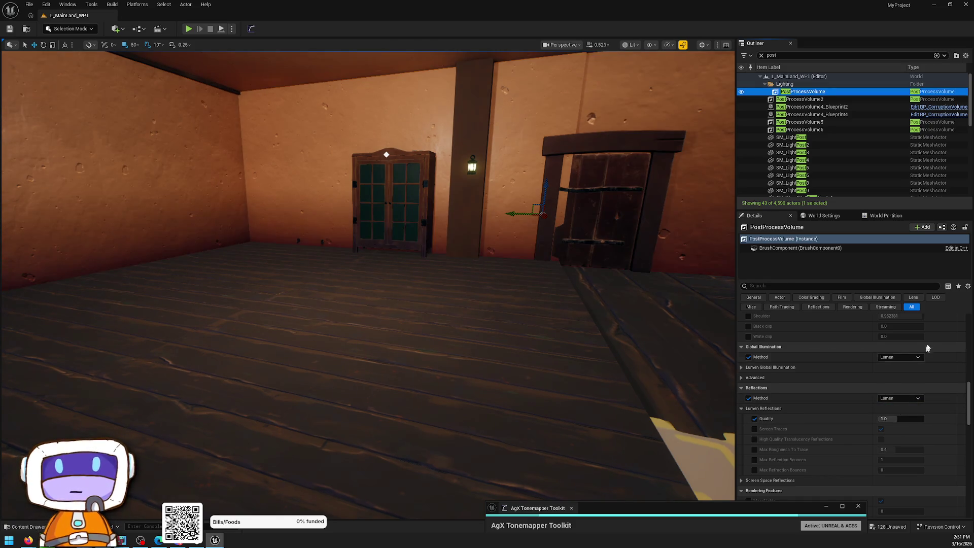
Switch Global Illumination Method to None, then back to Lumen
left_click(895, 365)
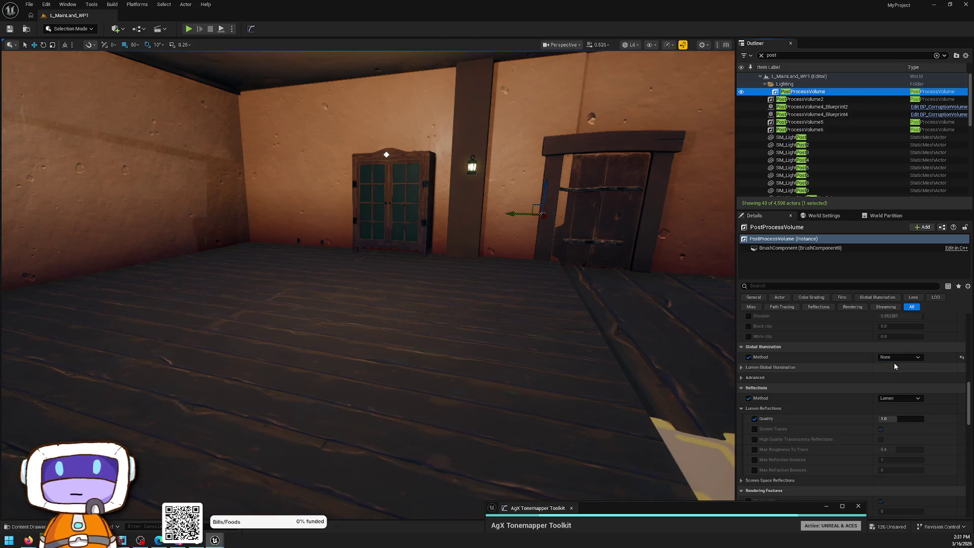
left_click(895, 358)
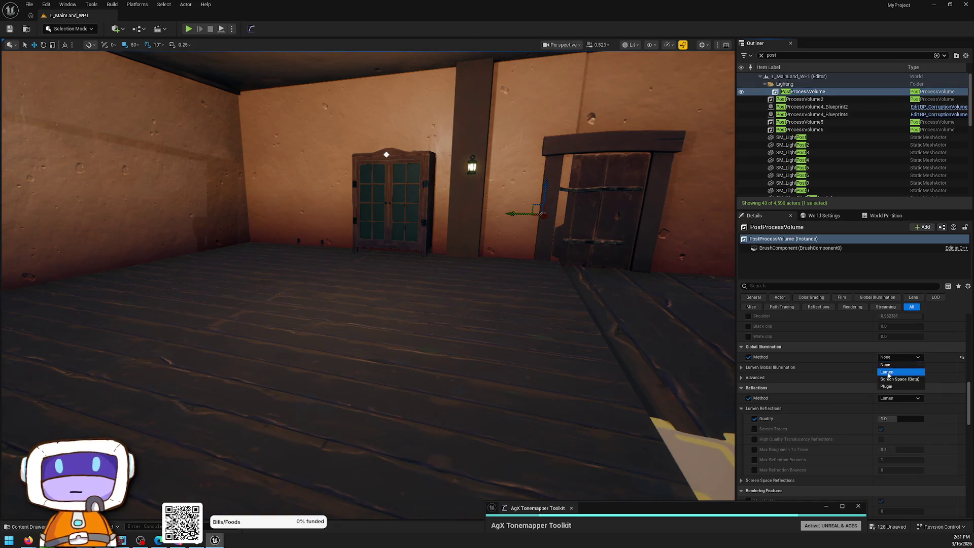
left_click(889, 373)
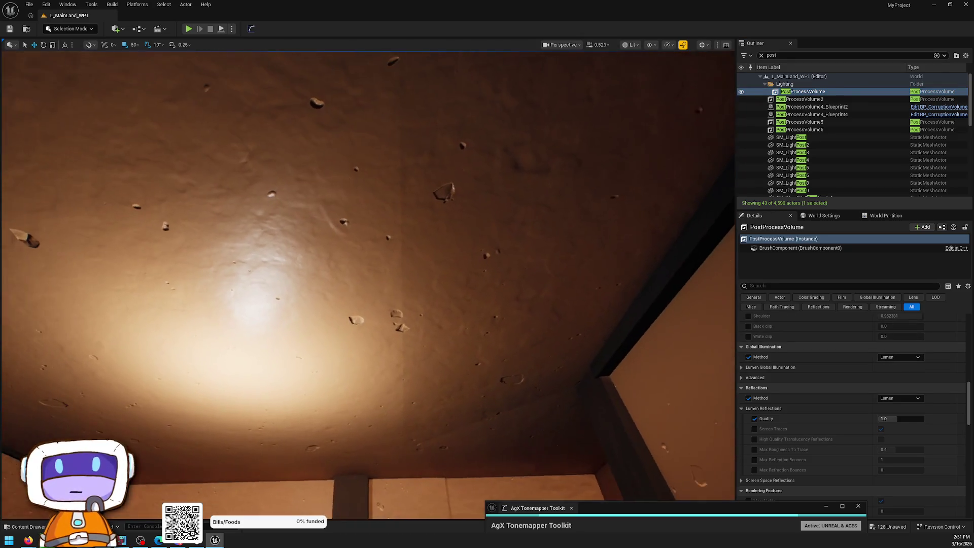
Delete the ceiling bulb point light
mouse_move(272, 148)
left_mouse_down()
mouse_move(277, 198)
mouse_move(310, 202)
mouse_move(272, 148)
left_mouse_up()
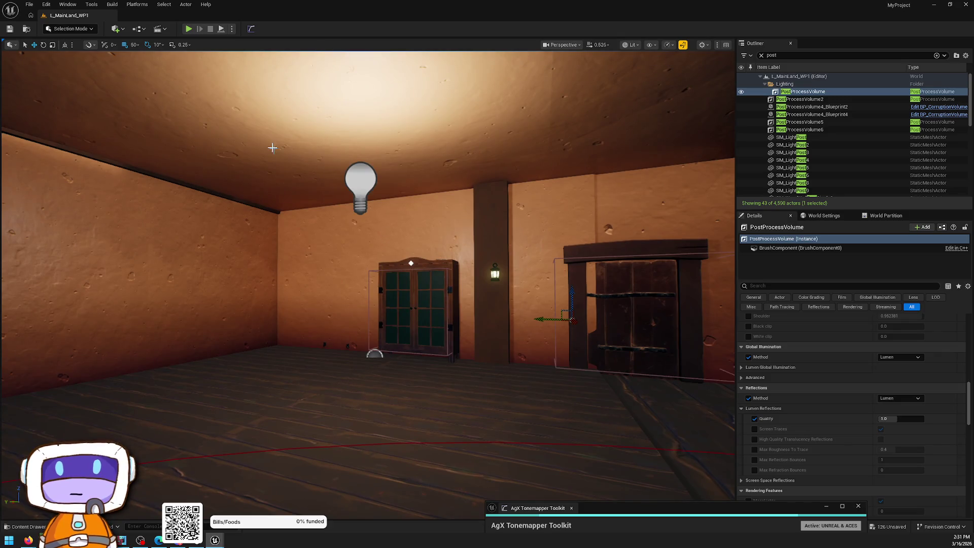
left_click(372, 186)
key("Delete")
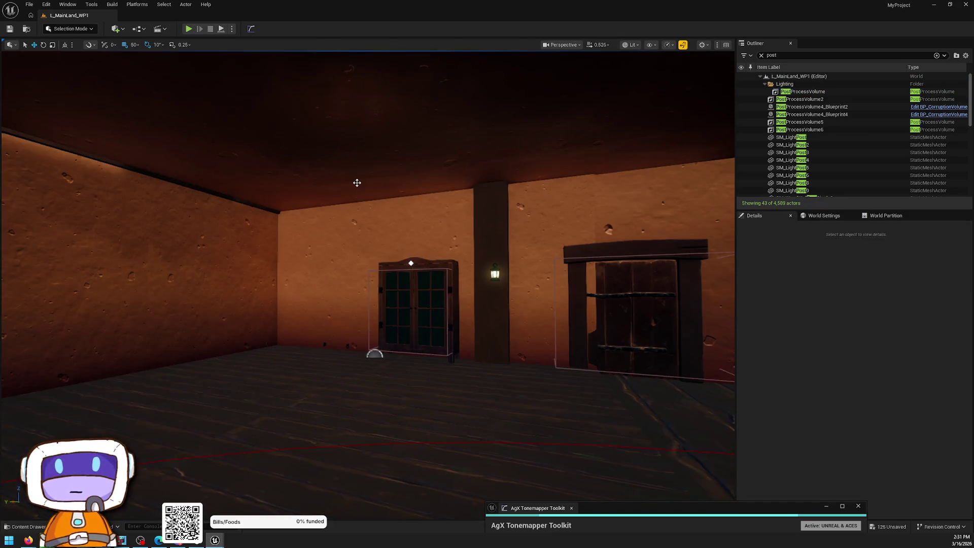
Search the wall lantern's properties for 'emissive' and toggle Emissive Light Source
mouse_move(368, 273)
left_mouse_down()
mouse_move(373, 192)
mouse_move(269, 205)
left_mouse_up()
left_click(431, 262)
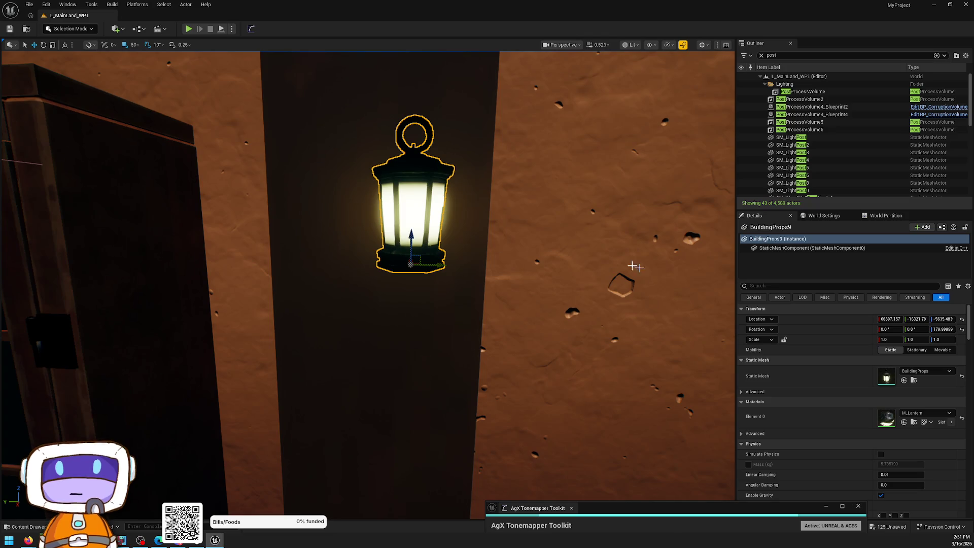
scroll(631, 266, "down", 10)
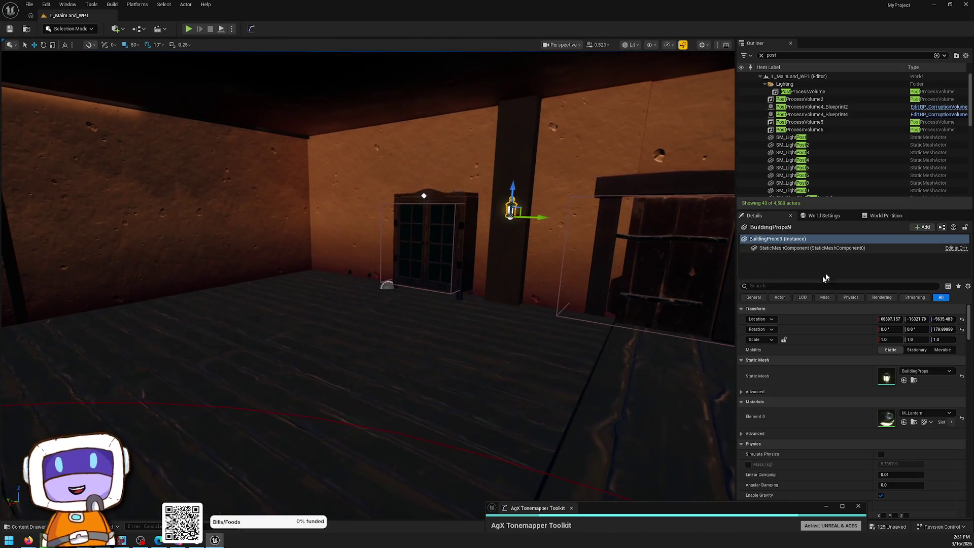
left_click(798, 285)
type("emi")
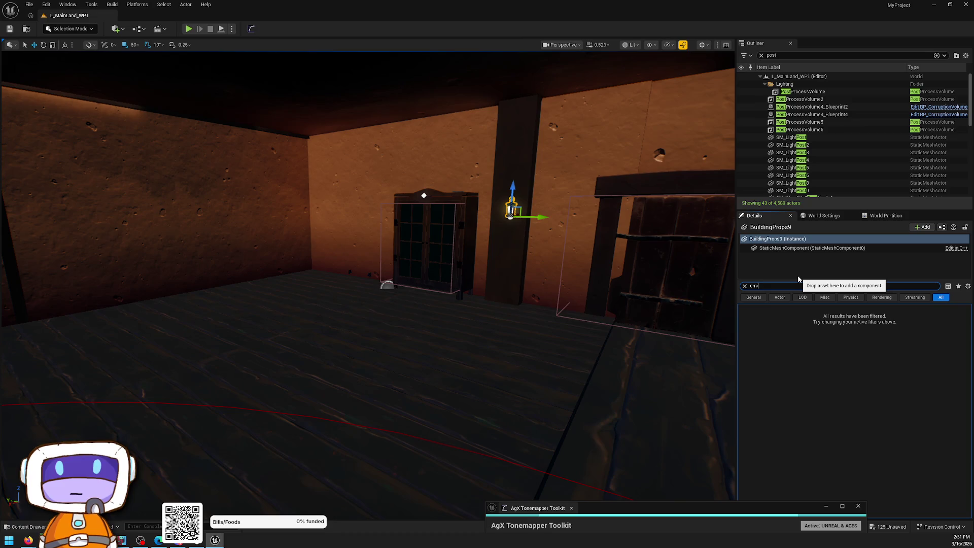
key("BackSpace")
key("BackSpace")
type("mis")
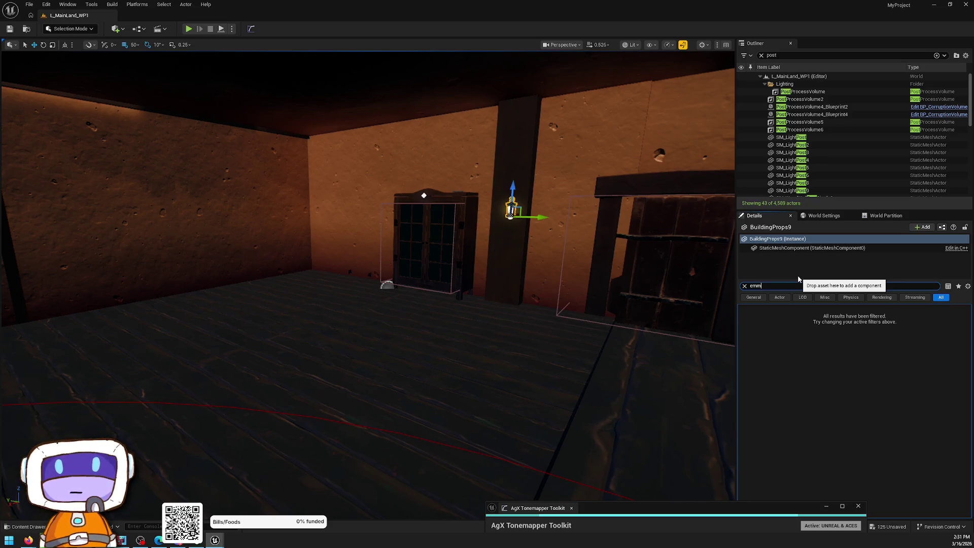
key("BackSpace")
type("issive")
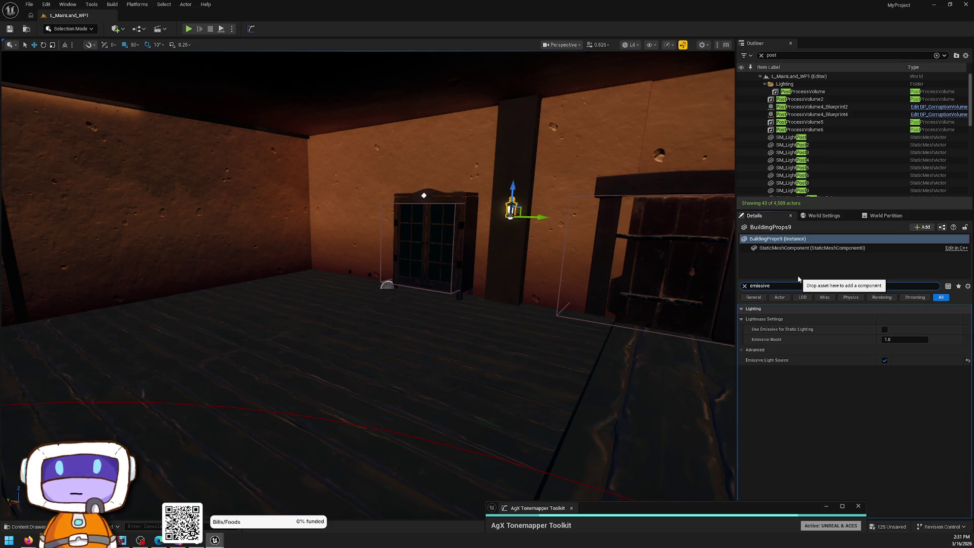
left_click(881, 365)
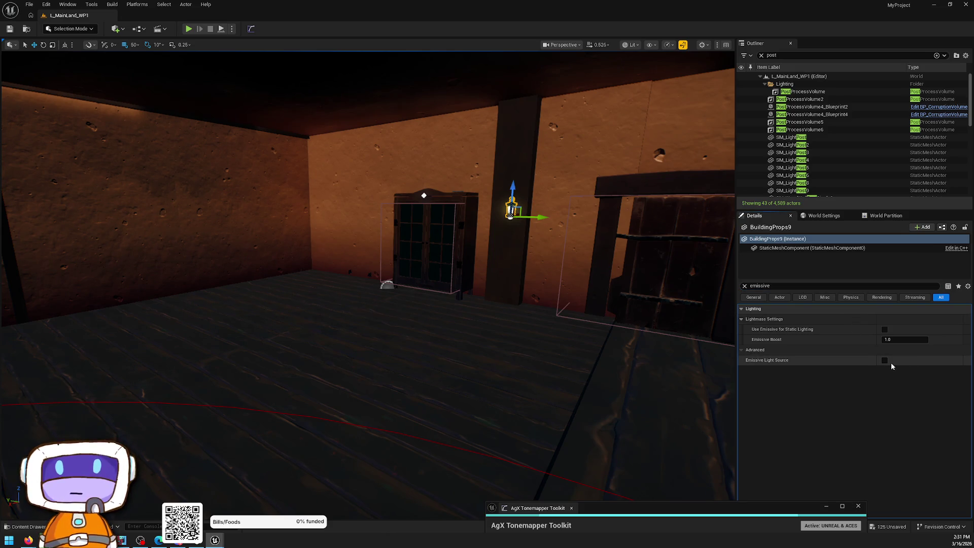
left_click(884, 361)
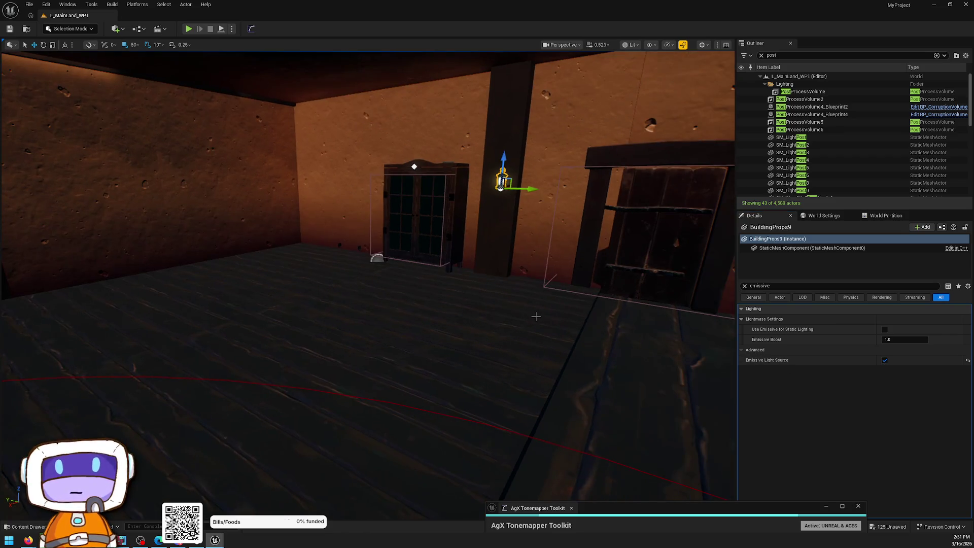
key("Escape")
left_click_drag(535, 316, 535, 316)
left_click_drag(475, 230, 474, 230)
Save all 125 unsaved assets with Save Selected in the Save Content dialog
left_click(474, 229)
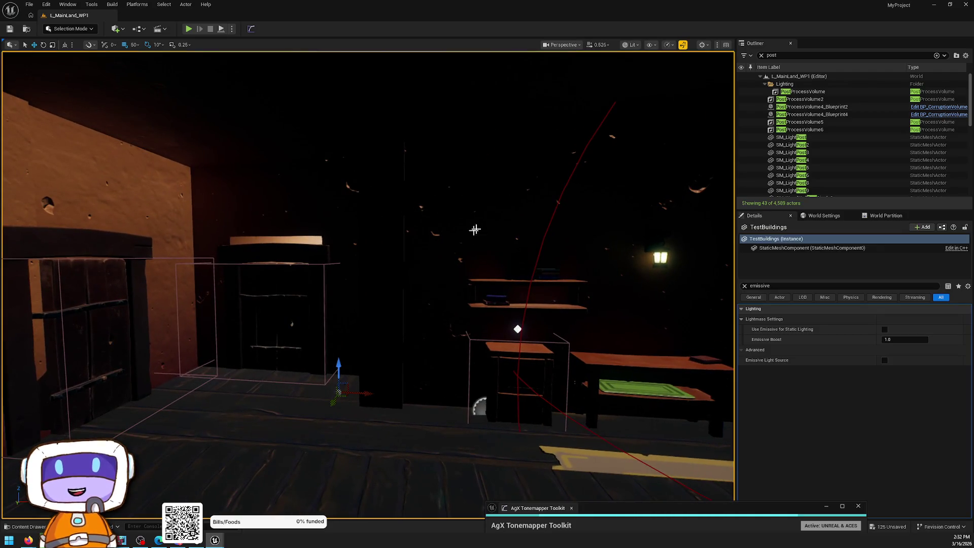
left_click(893, 528)
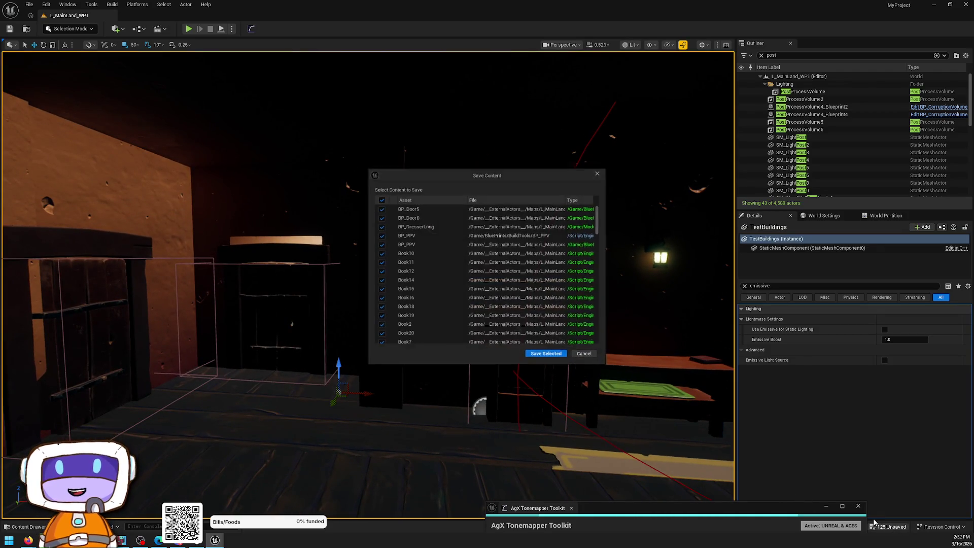
left_click(548, 356)
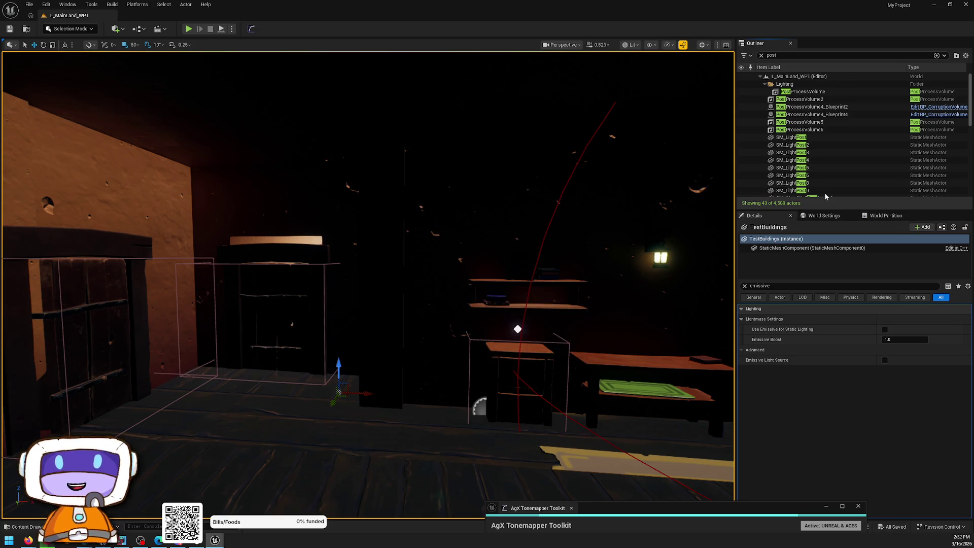